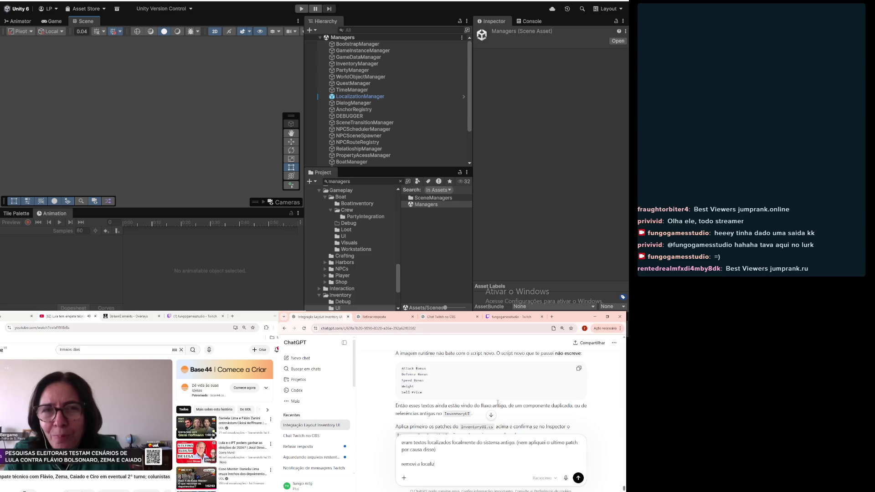
- Type in ChatGPT, in Portuguese, that local text localization was removed and request a UI-wide English-key localization script
type("ação ")
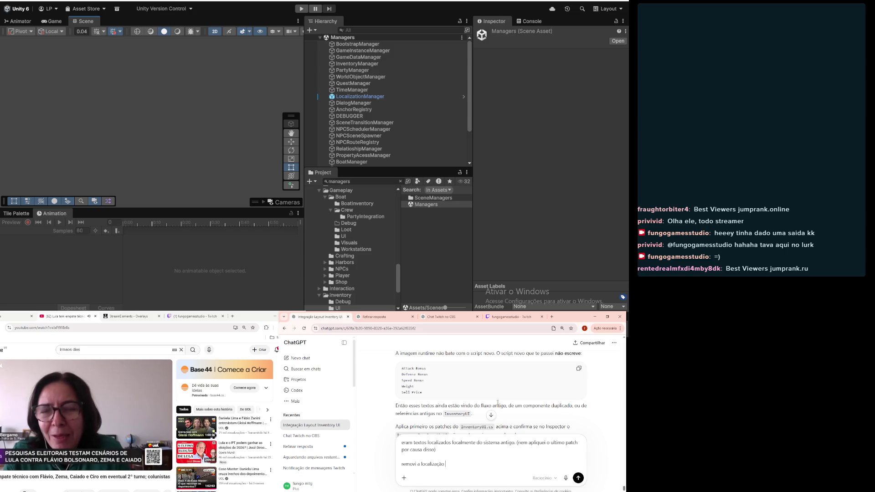
type("local dos texto")
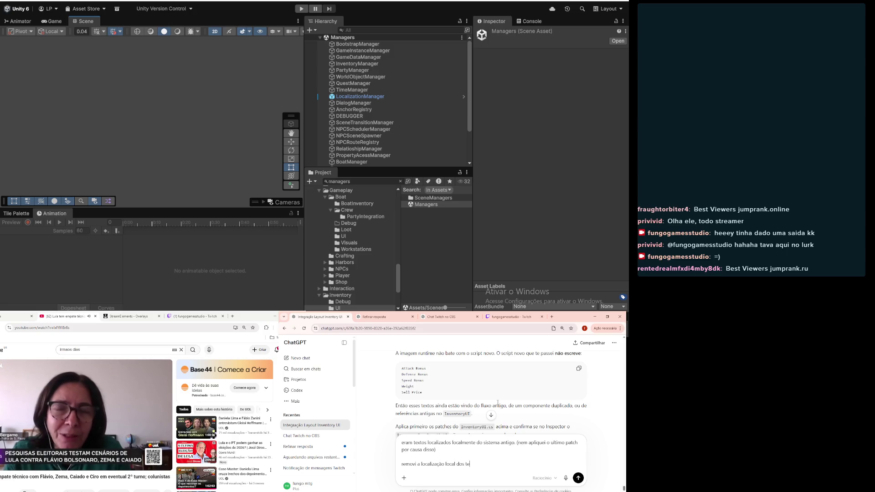
type("s e ")
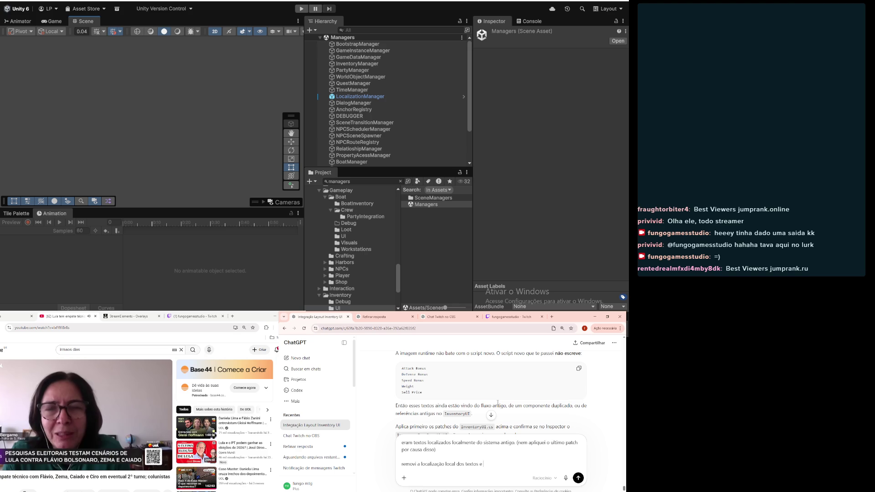
type("gostaria de")
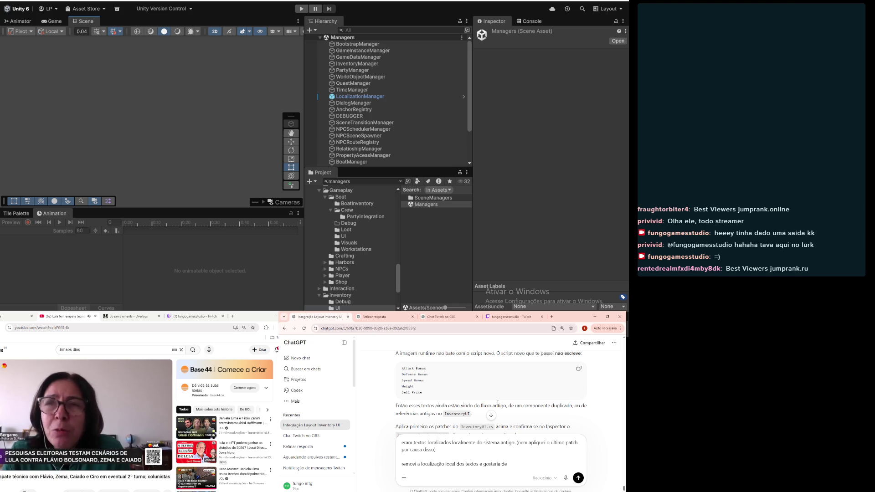
type(" um")
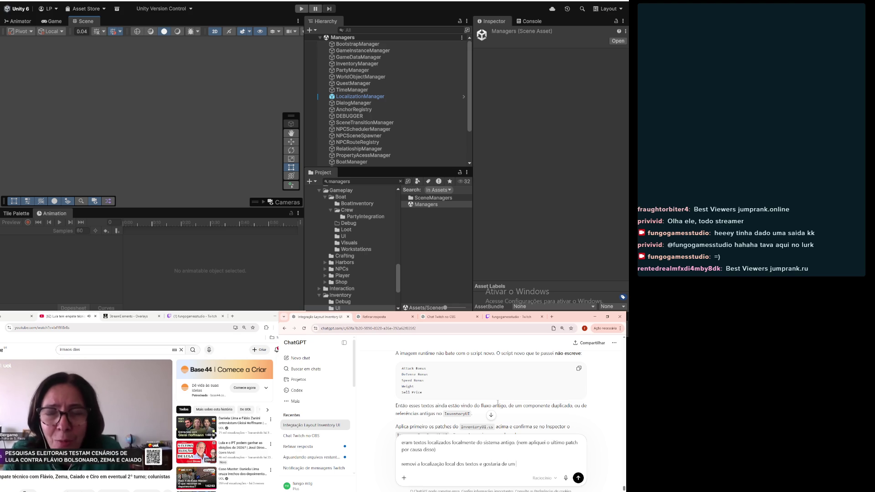
type(" script")
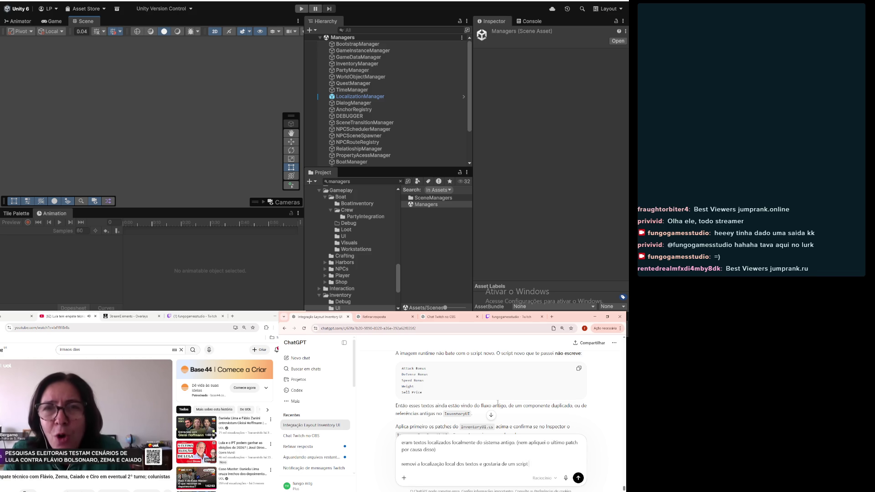
type(" para localizar t")
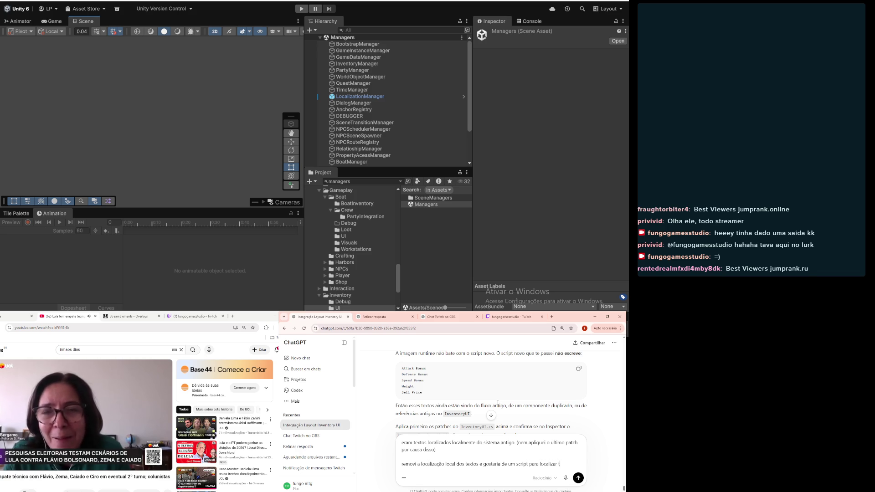
type("odos os t")
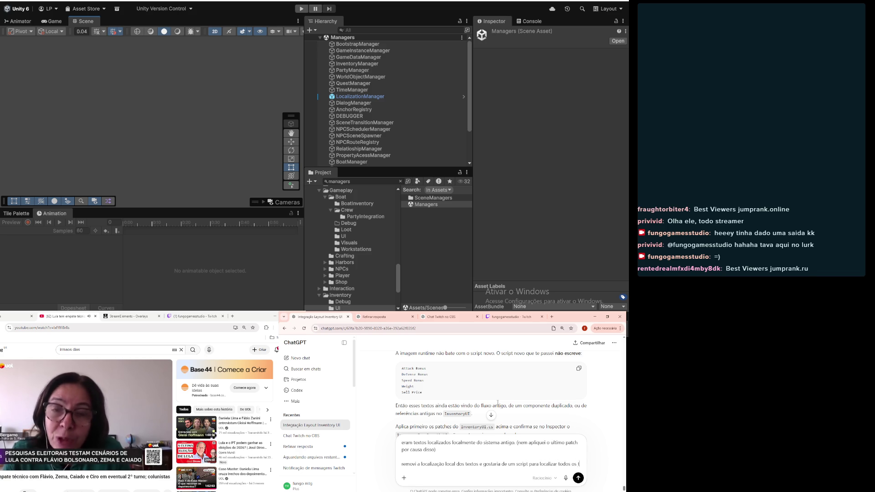
type("ecto")
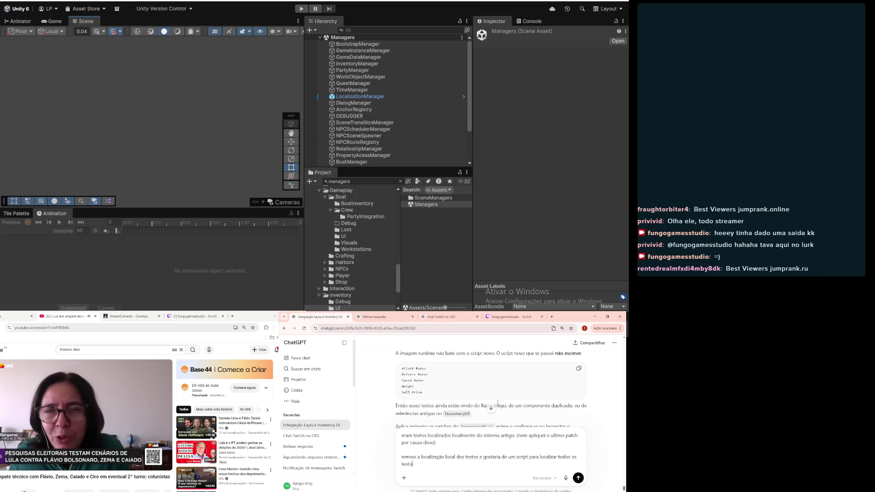
type("daUI ")
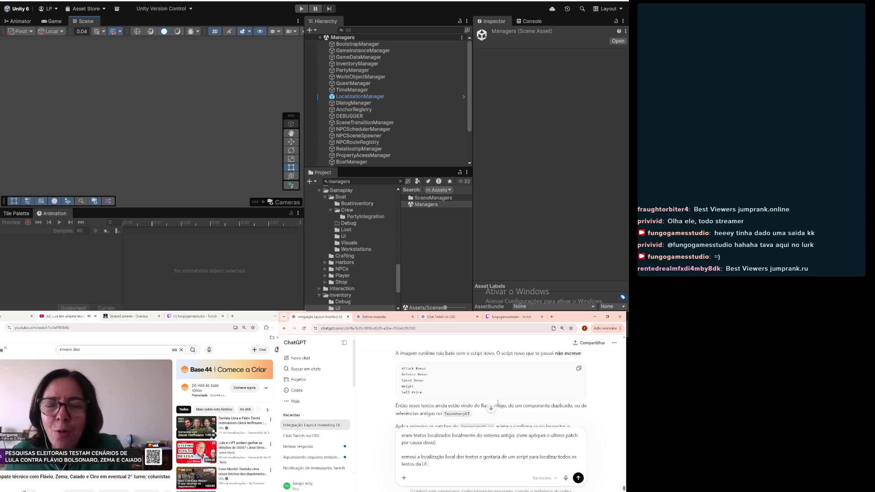
type("e as c")
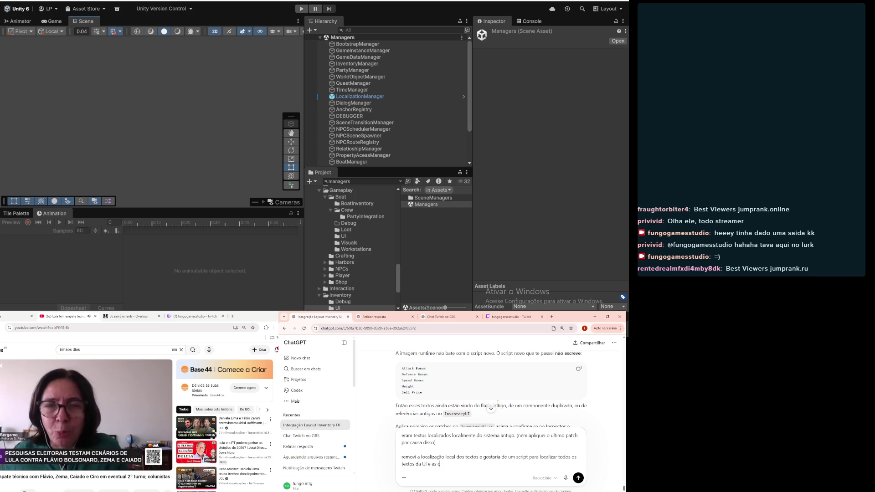
type("haves em ingles")
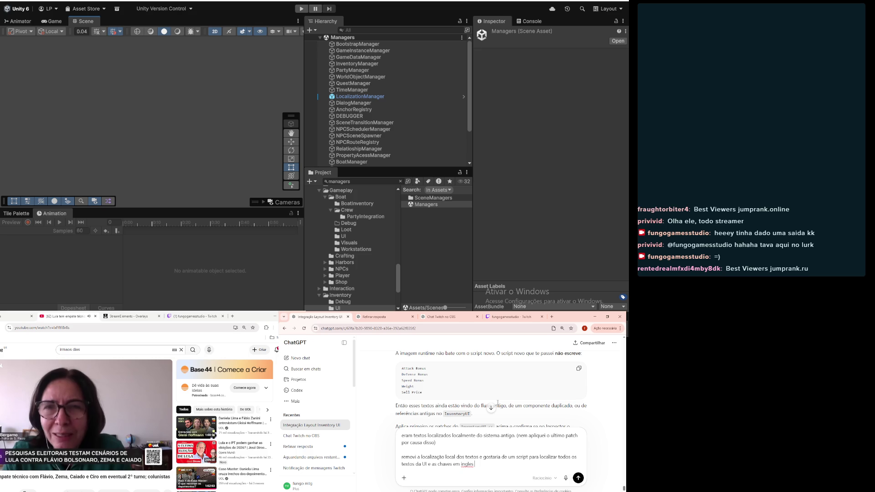
- Select the label_attack entry in en_US.json as a key example, and end the ChatGPT draft with 'nesse formato:' plus a new line
key("alt+Tab")
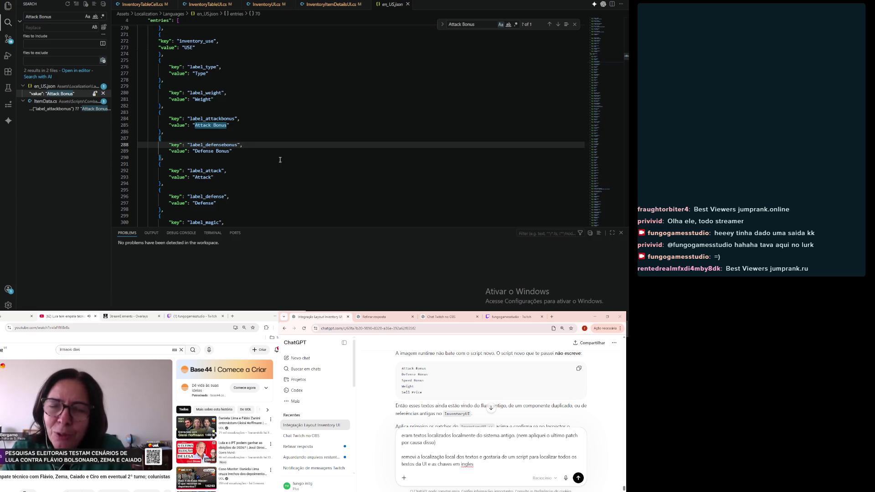
left_click_drag(242, 183, 79, 164)
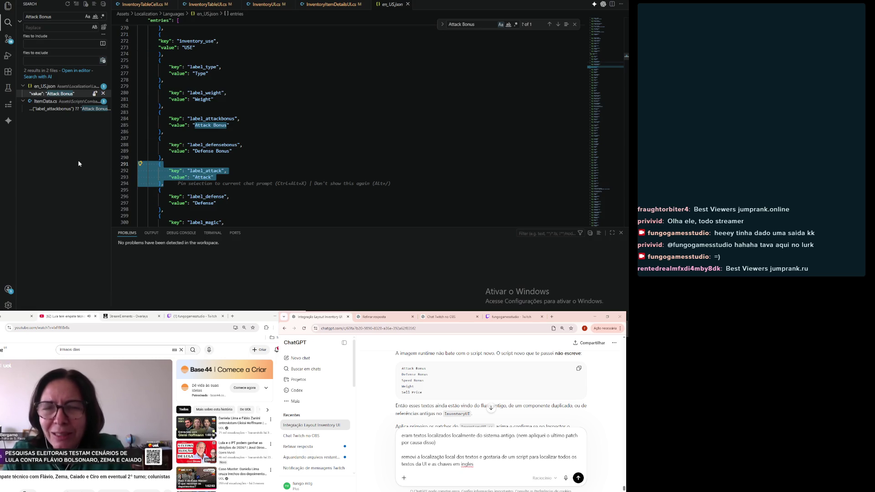
left_click(488, 466)
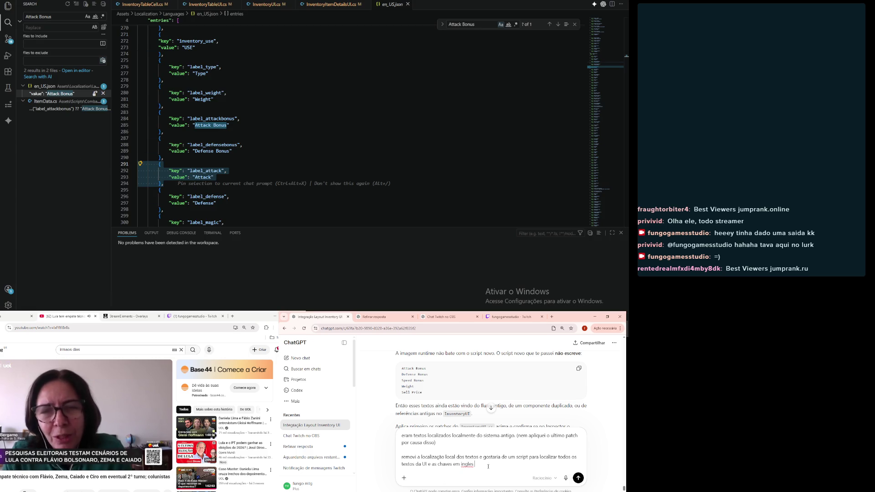
type("nesse formato")
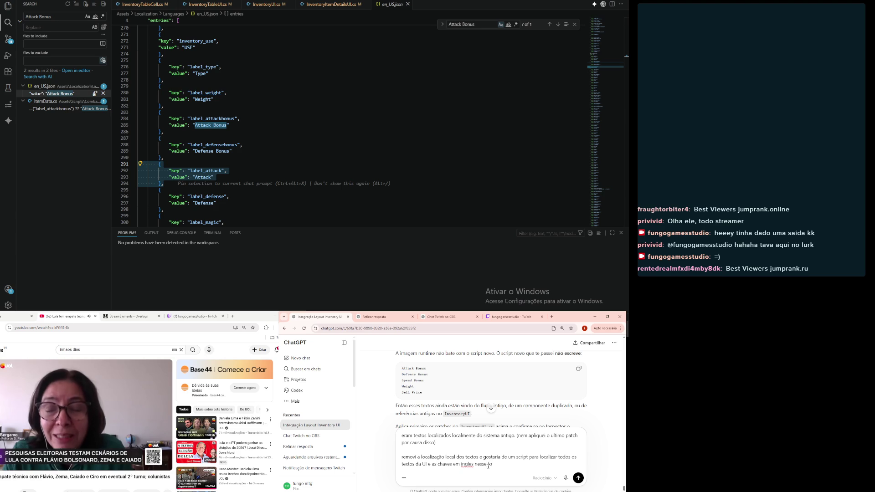
type(":")
key("shift+Return")
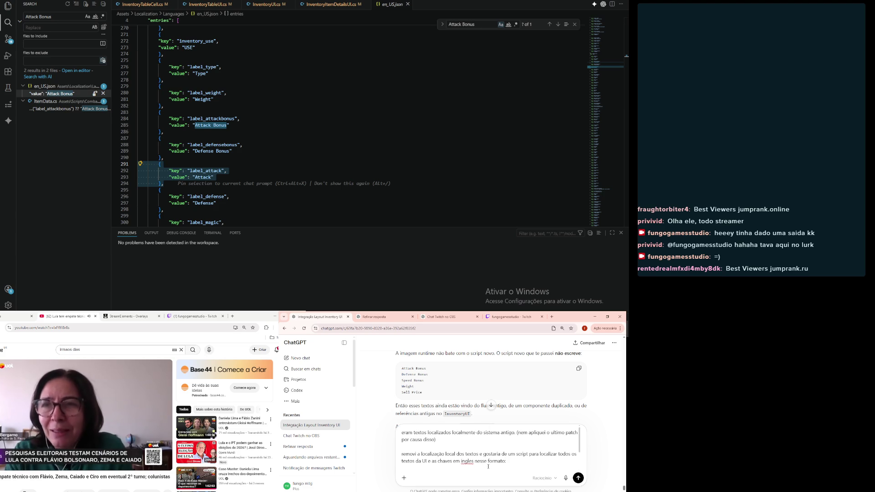
- Switch back to Unity and select the existing Project search text
scroll(488, 467, "down", 5)
scroll(457, 442, "up", 3)
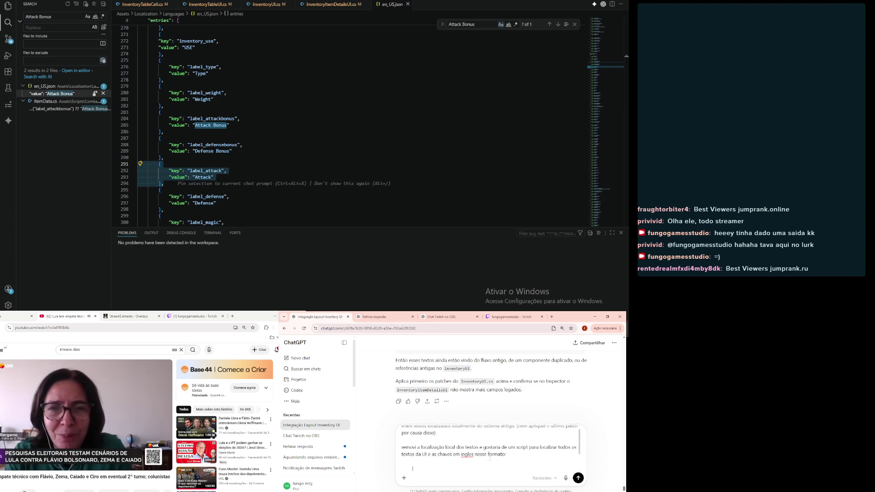
scroll(457, 442, "up", 1)
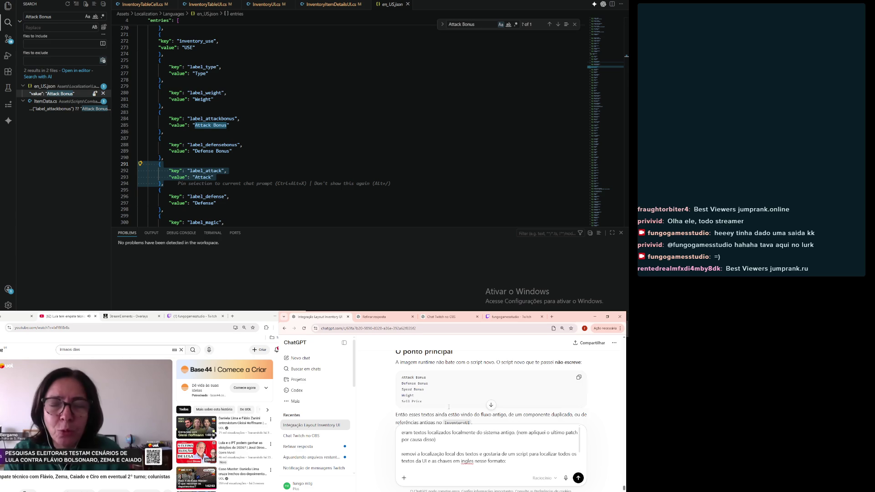
scroll(453, 443, "down", 1)
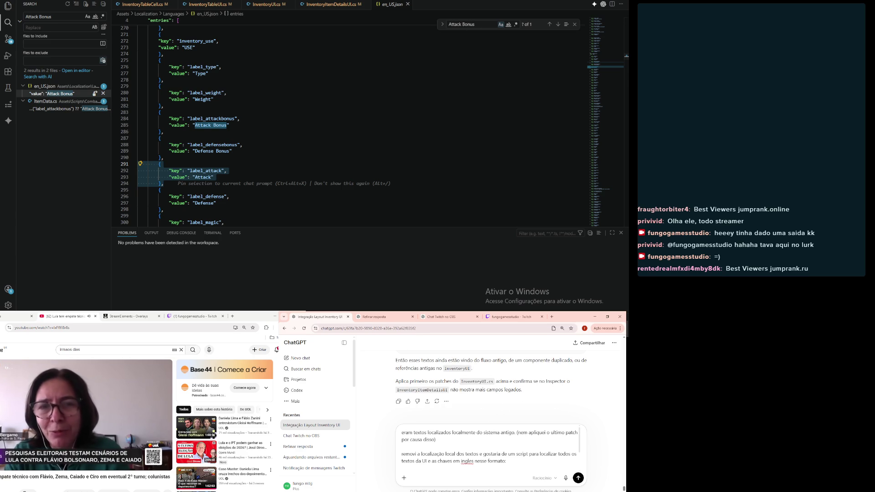
key("alt+Tab")
left_click(367, 182)
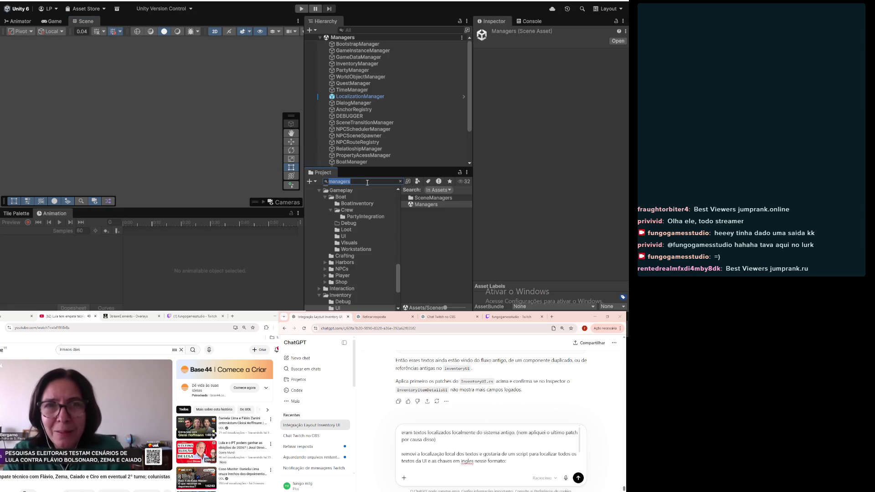
- Search the Project for 'local' and drag LocalizationManager, LocalizedText and BoatUILocalization into the ChatGPT prompt
type("local")
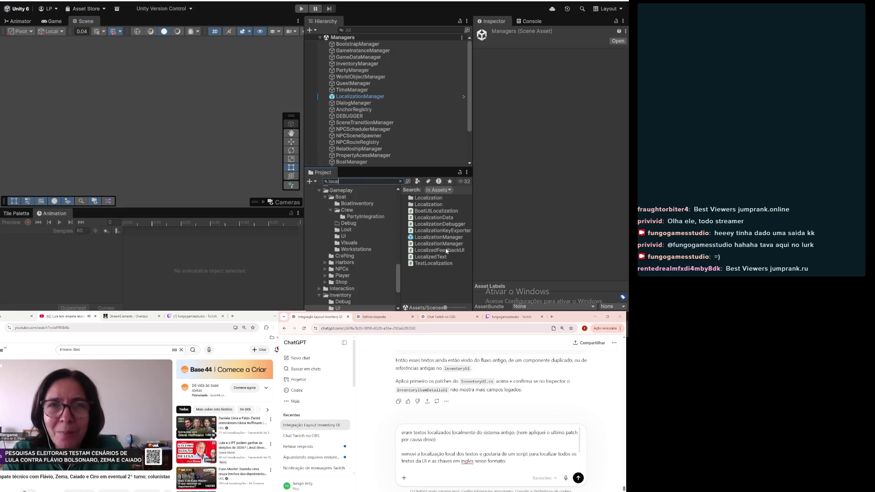
left_click(432, 244)
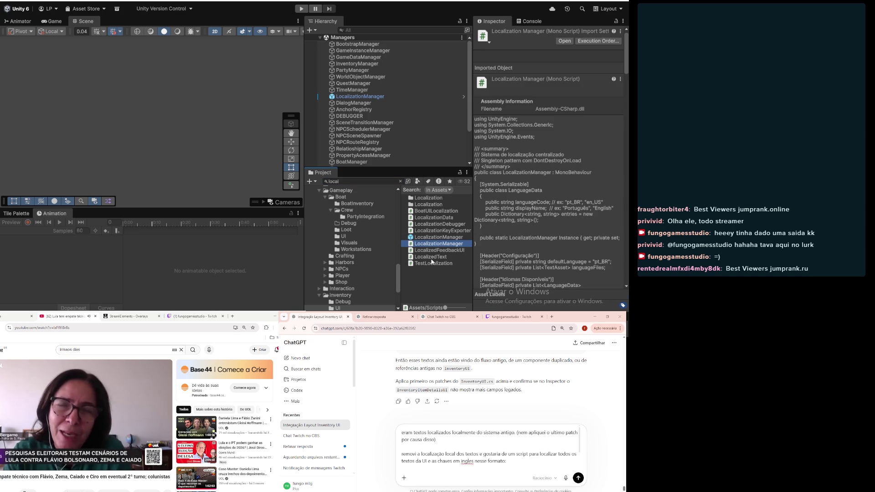
left_click(431, 257, "ctrl")
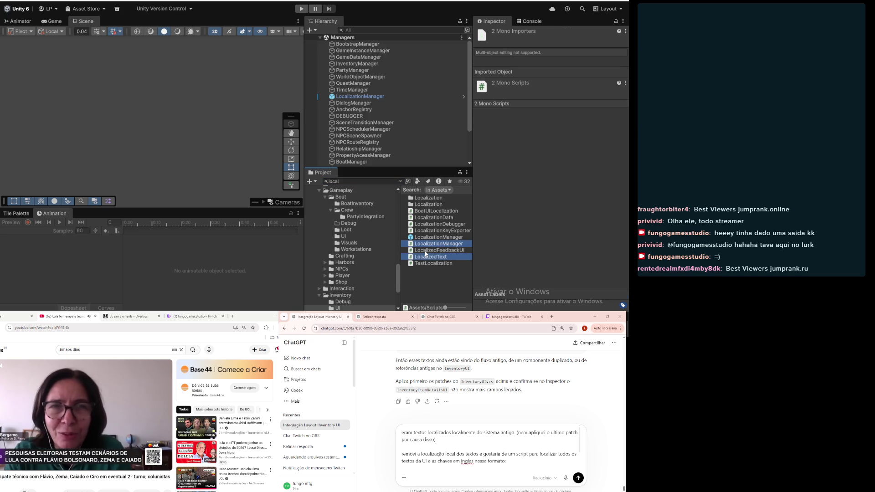
left_click(434, 212, "ctrl")
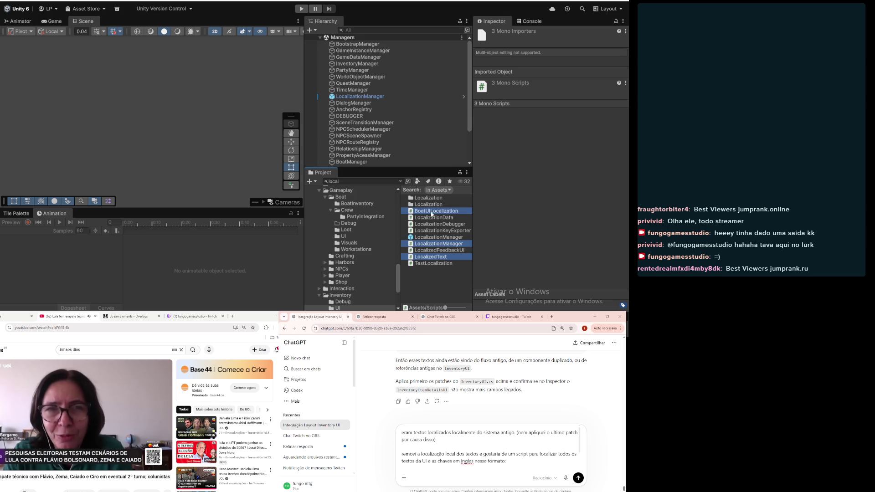
mouse_move(431, 213)
left_mouse_down()
mouse_move(426, 158)
mouse_move(423, 410)
left_mouse_up()
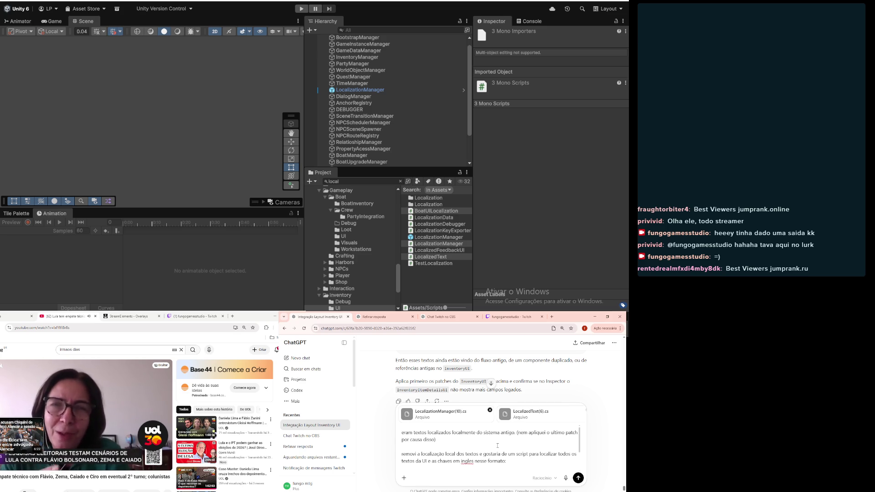
key("Return")
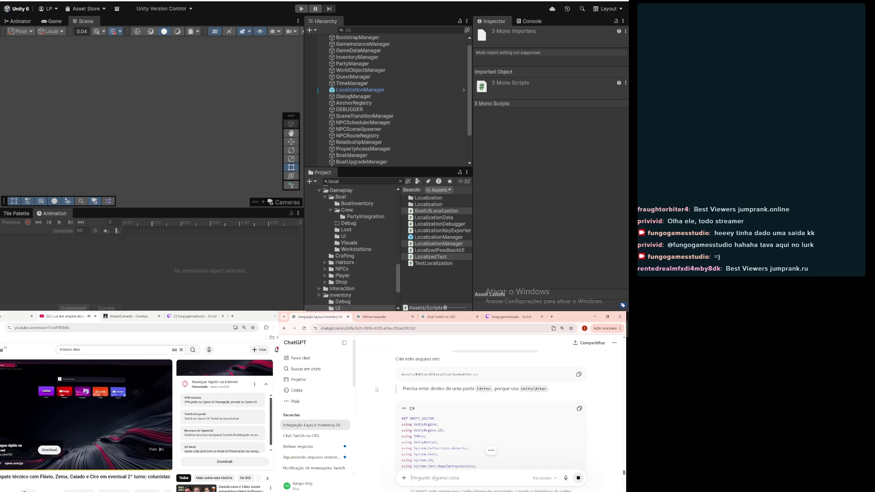
scroll(376, 389, "up", 2)
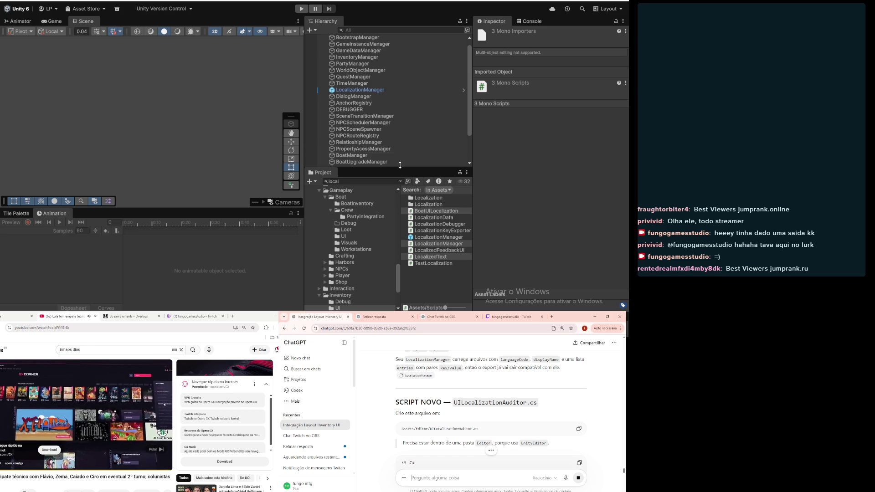
left_click(437, 282)
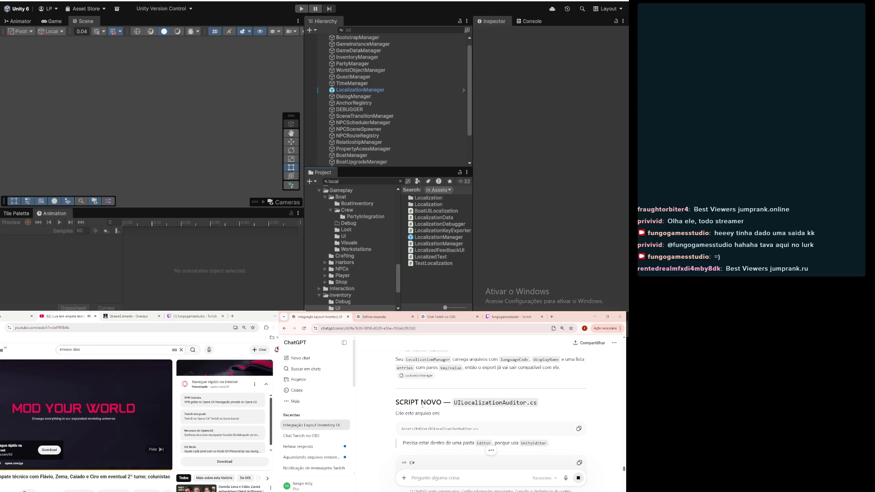
scroll(419, 413, "up", 2)
scroll(416, 419, "up", 2)
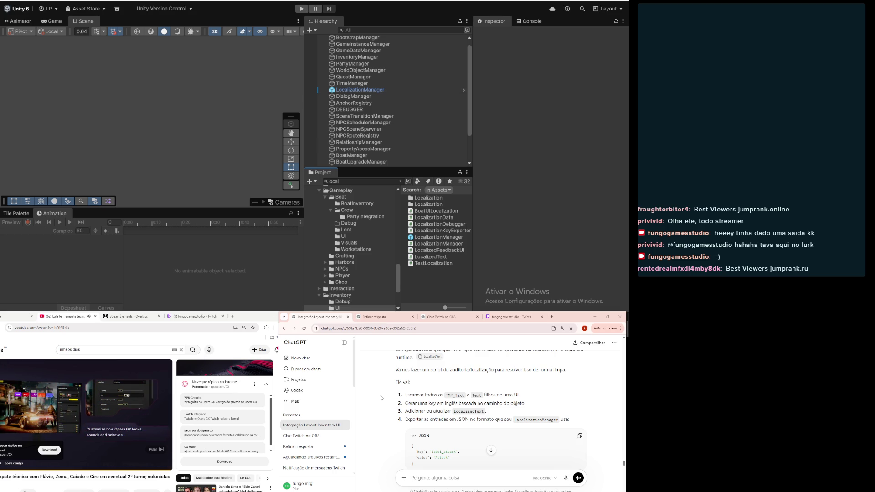
scroll(381, 397, "down", 5)
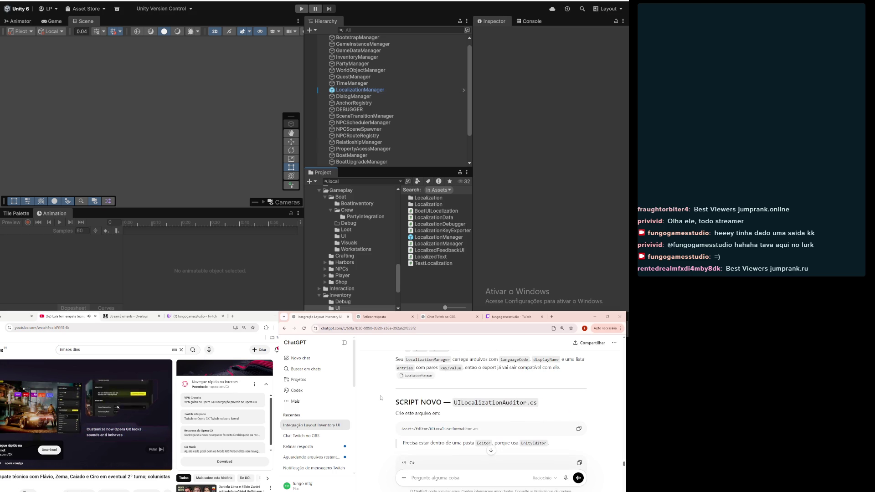
scroll(380, 397, "up", 1)
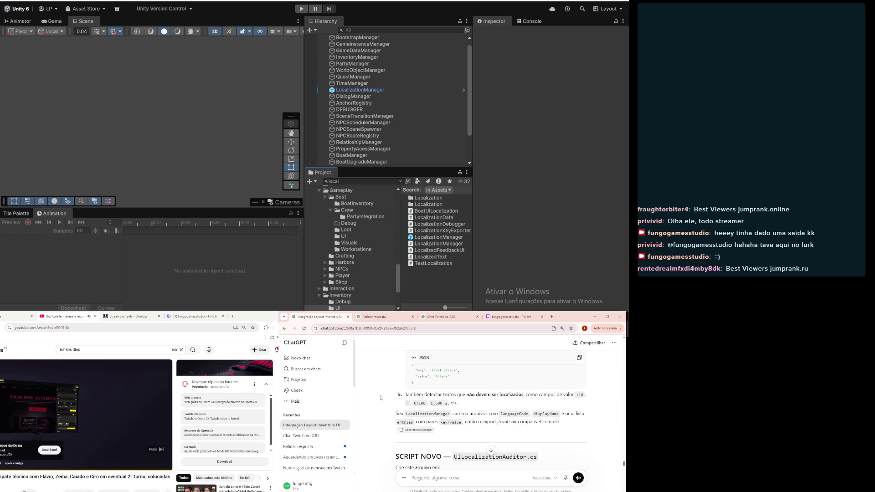
scroll(380, 398, "down", 3)
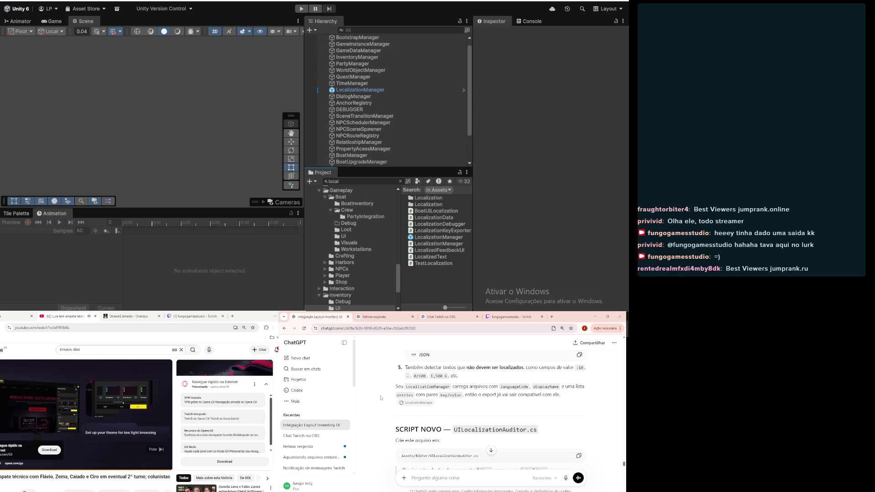
scroll(381, 398, "down", 10)
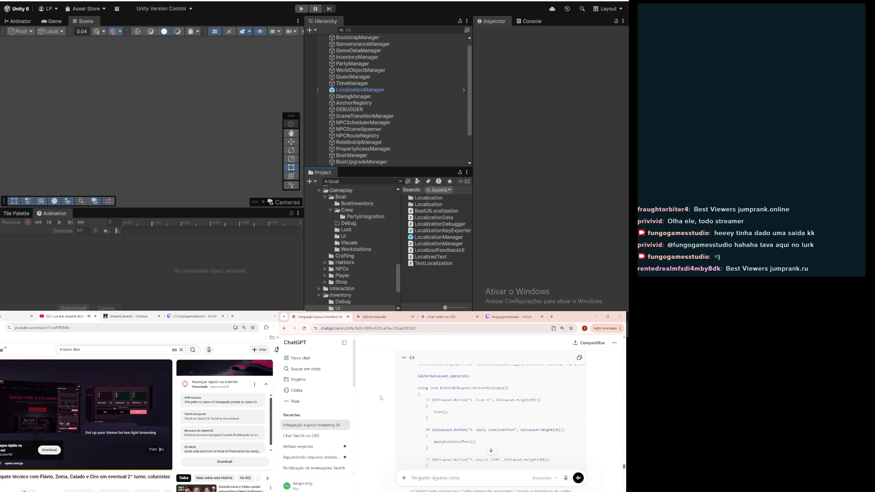
scroll(380, 397, "down", 10)
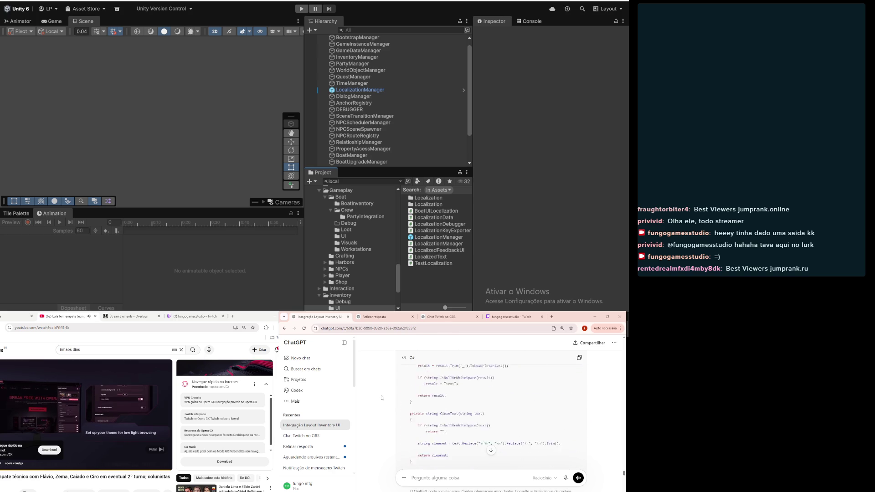
scroll(392, 414, "down", 10)
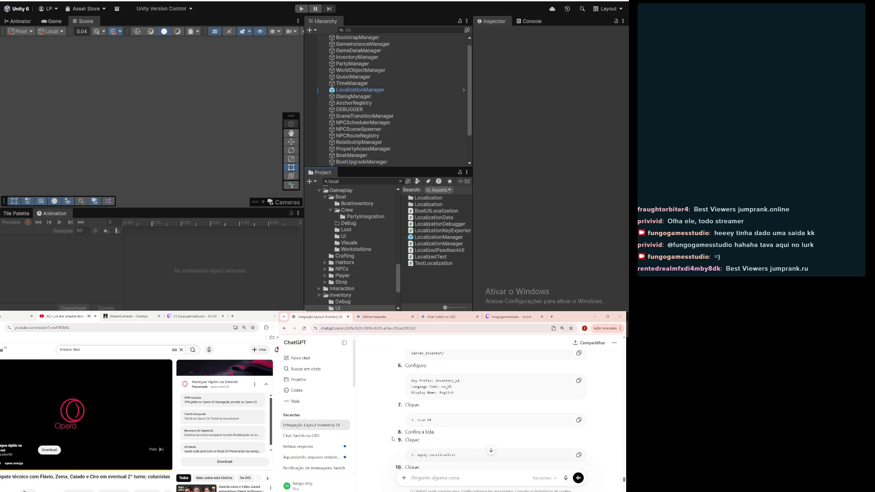
- Scroll through ChatGPT's usage steps 6–10 and the recommended EN-US JSON entries such as inventory_title
scroll(392, 438, "down", 2)
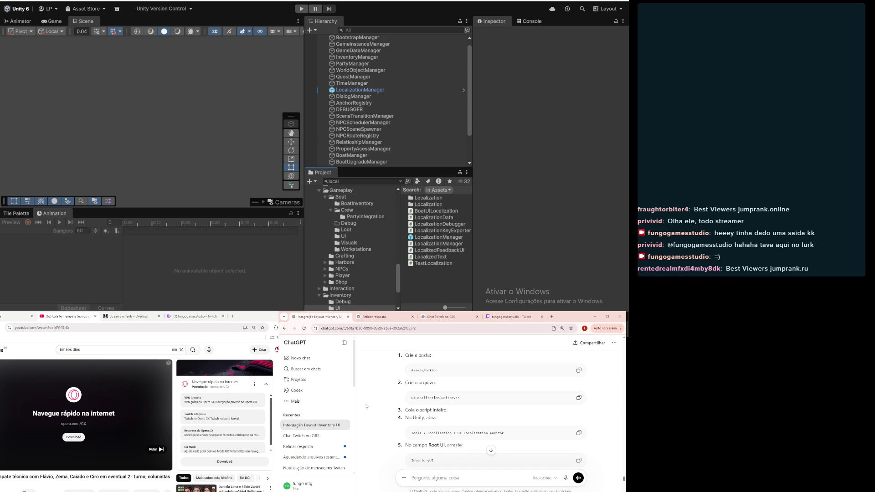
scroll(366, 406, "down", 1)
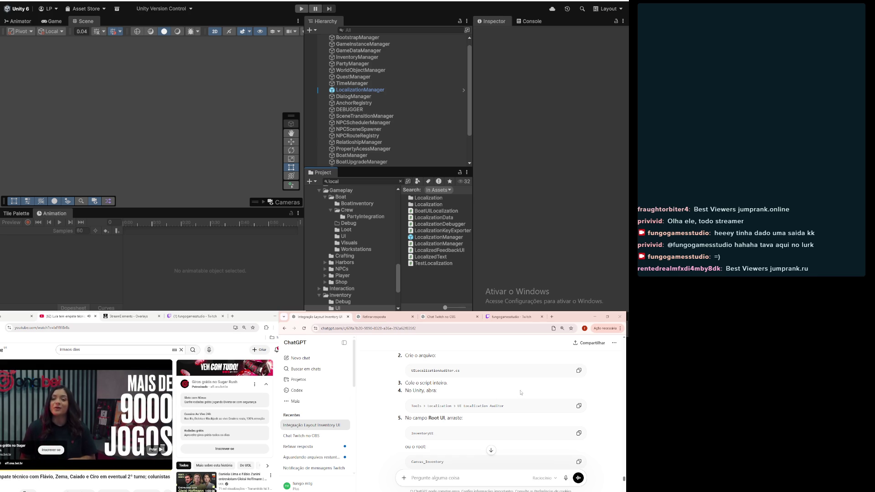
scroll(520, 393, "down", 2)
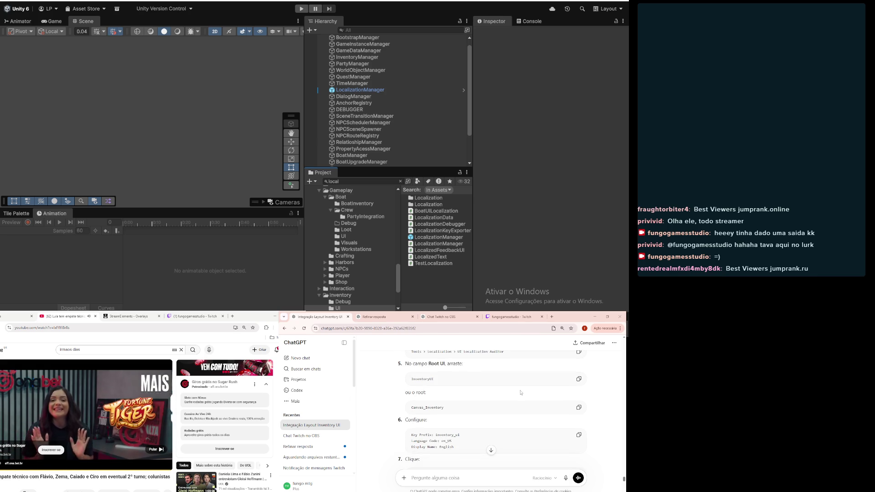
scroll(521, 393, "down", 1)
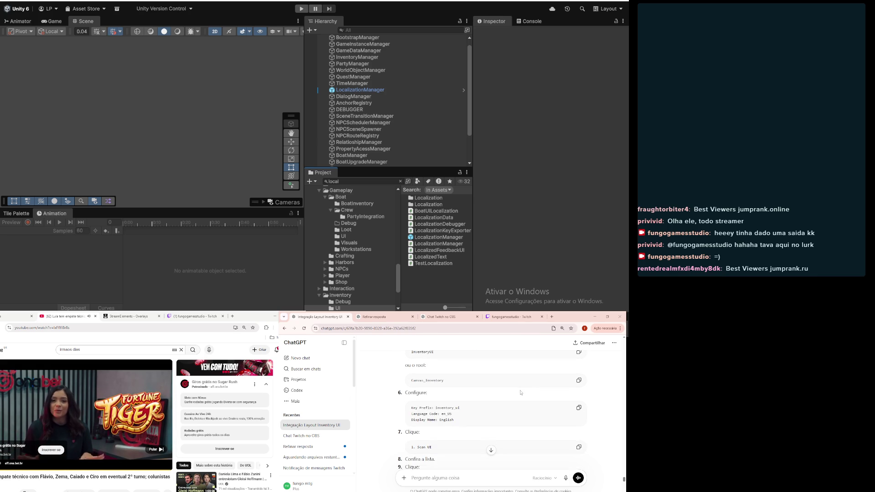
scroll(521, 393, "down", 1)
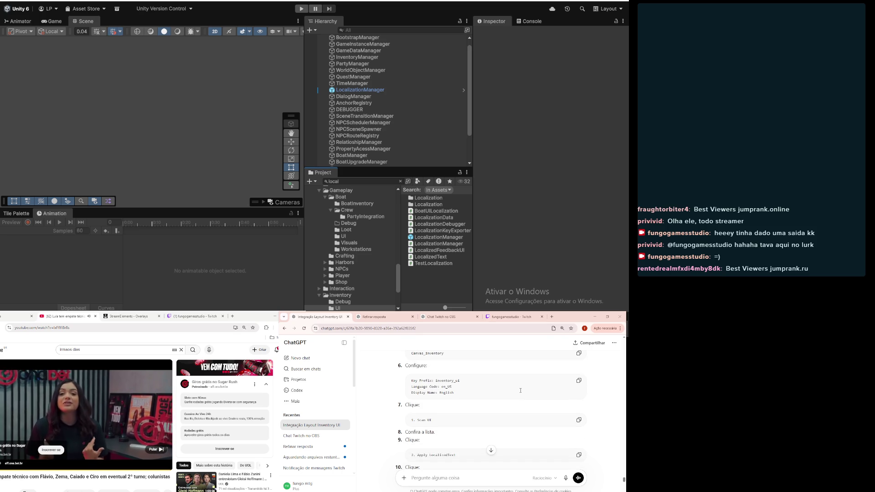
scroll(520, 390, "down", 1)
scroll(521, 391, "down", 1)
scroll(520, 393, "down", 1)
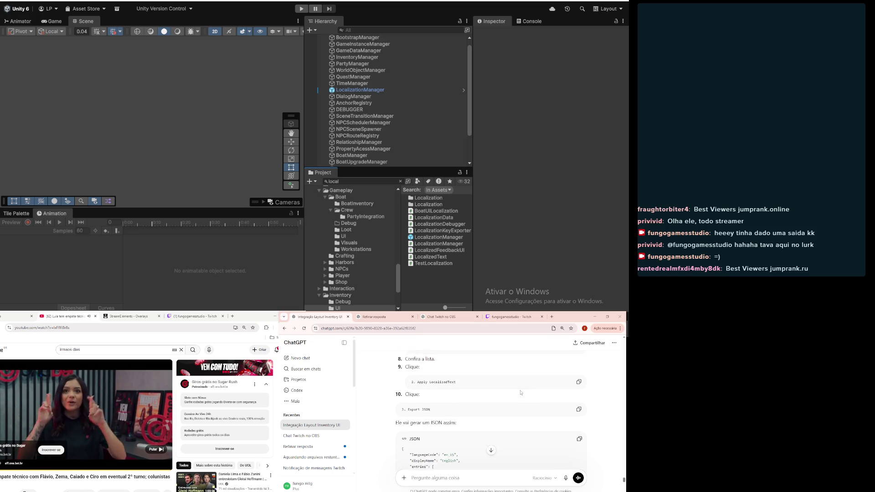
scroll(520, 392, "down", 1)
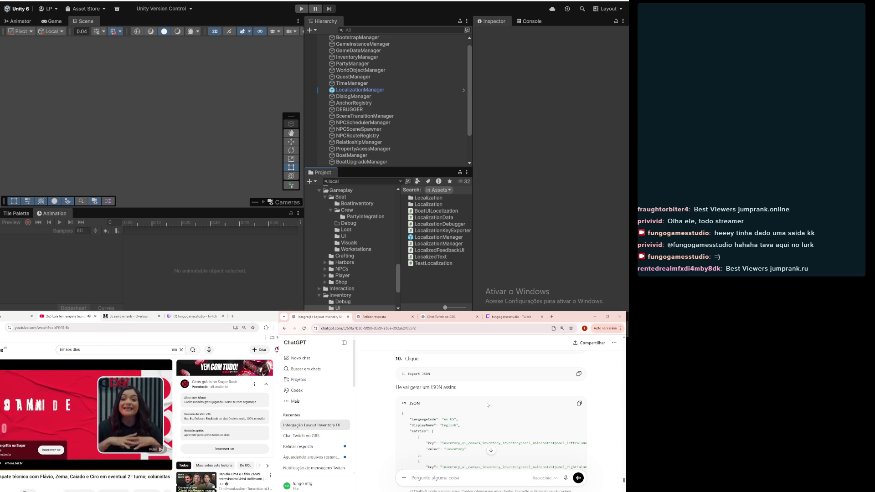
scroll(487, 404, "down", 2)
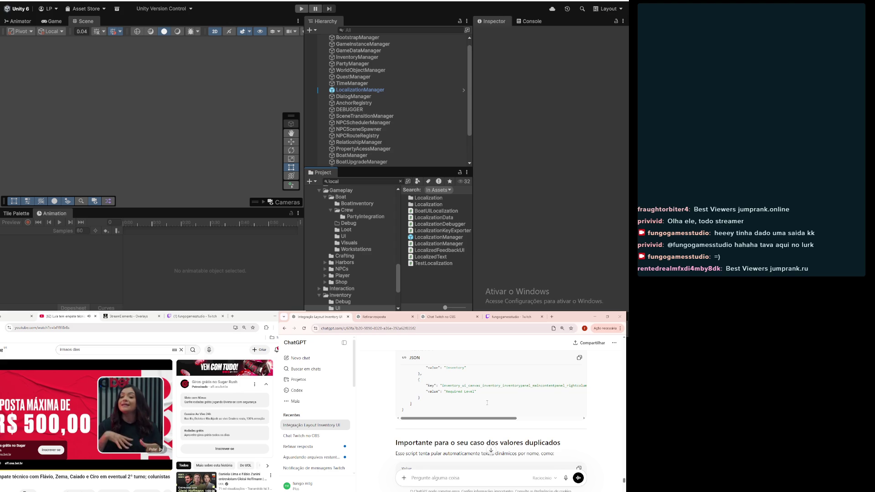
scroll(486, 403, "down", 2)
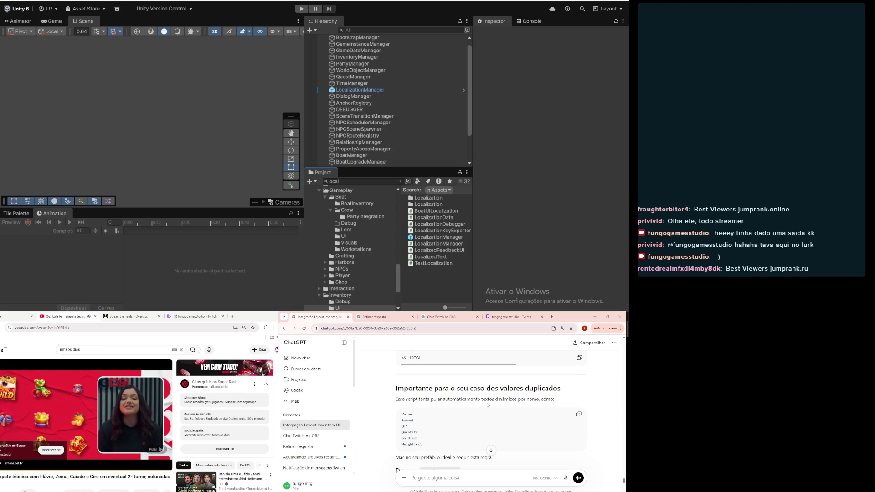
scroll(487, 404, "down", 1)
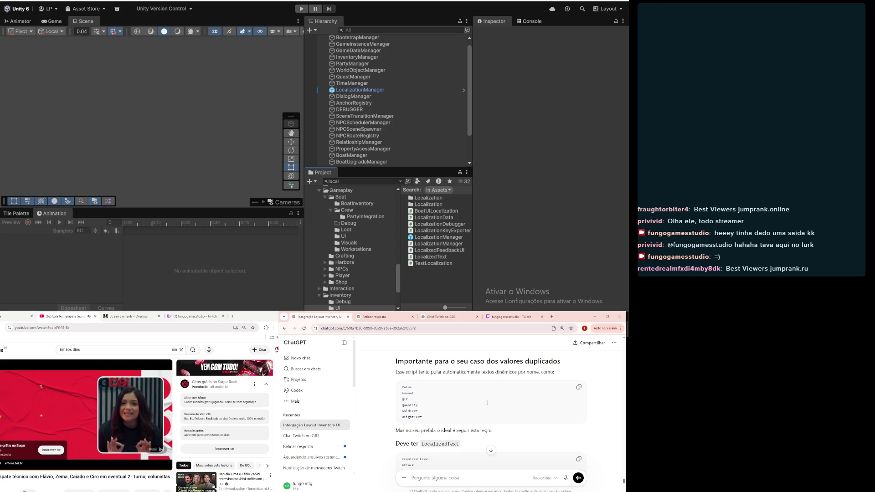
scroll(487, 402, "down", 1)
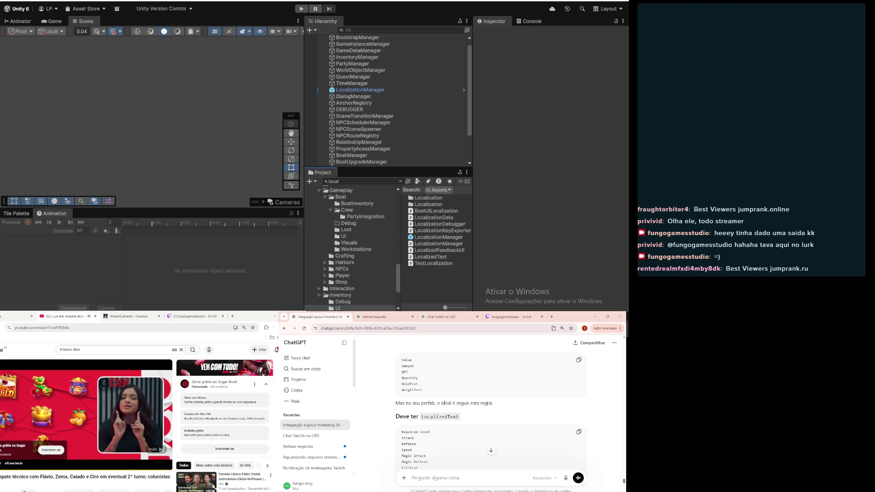
scroll(487, 403, "down", 5)
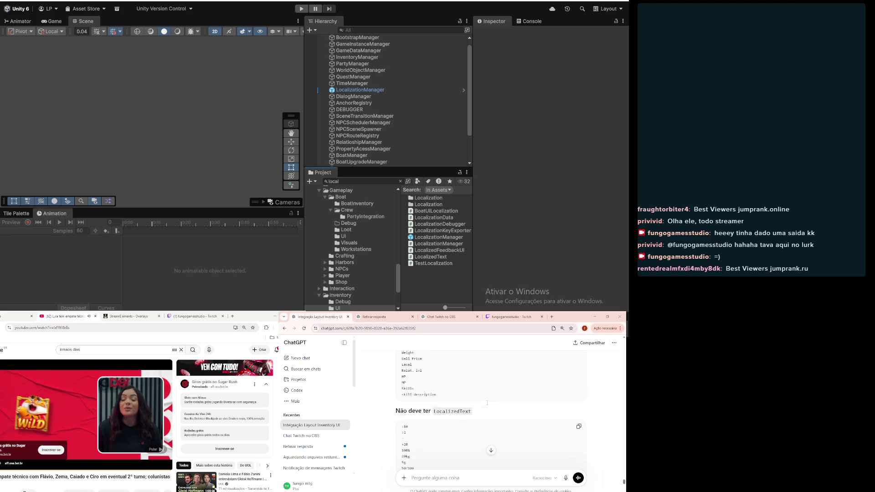
scroll(487, 403, "down", 6)
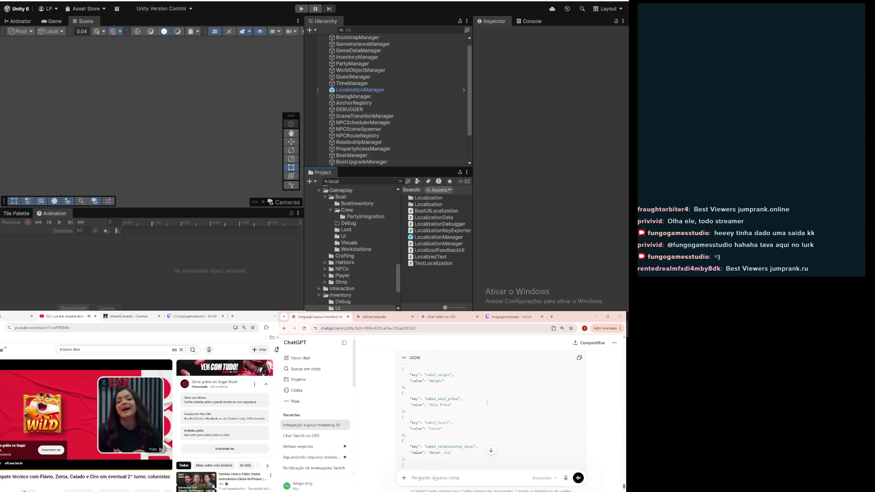
scroll(487, 403, "down", 5)
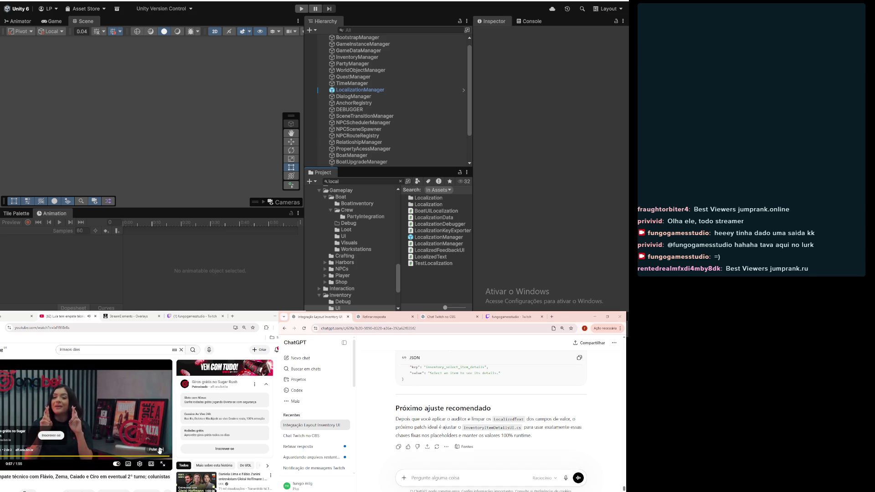
- Skip the YouTube advert and send YouTube back to its home page
left_click(157, 450)
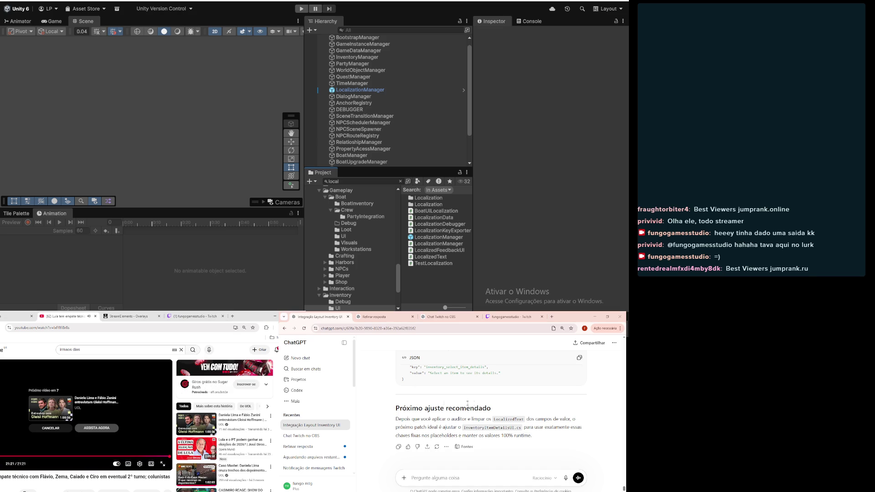
left_click(437, 427)
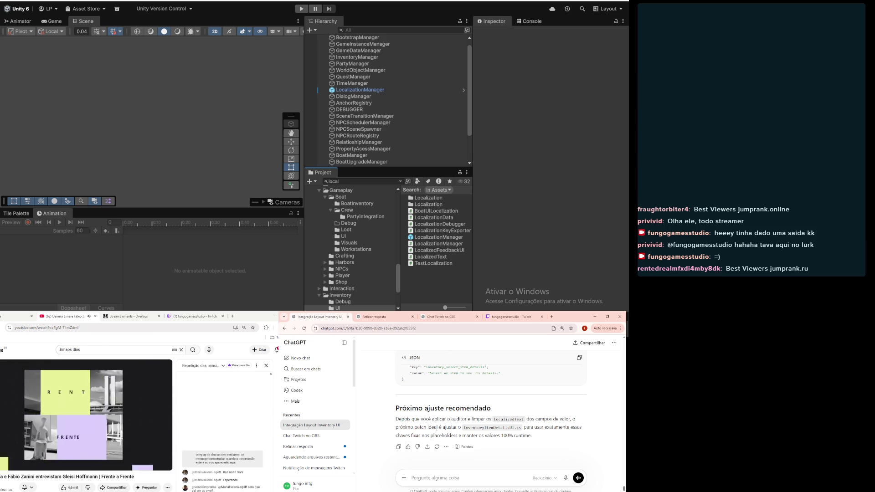
scroll(394, 428, "up", 5)
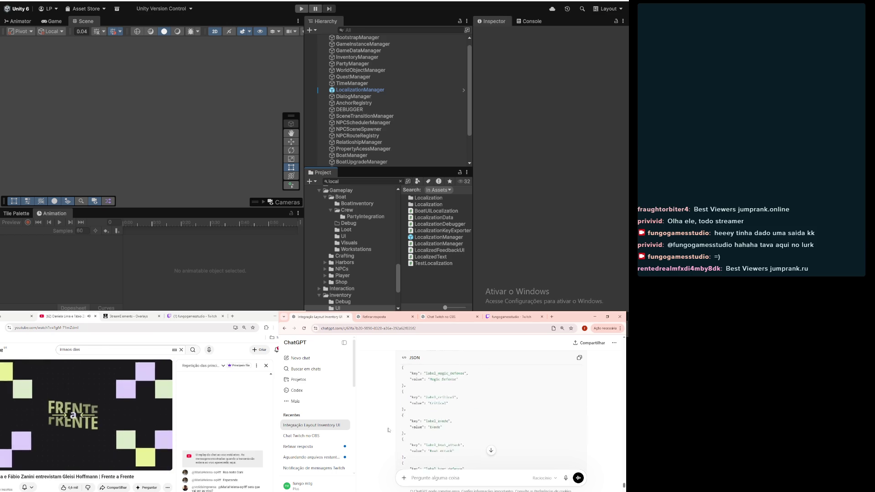
scroll(389, 429, "up", 3)
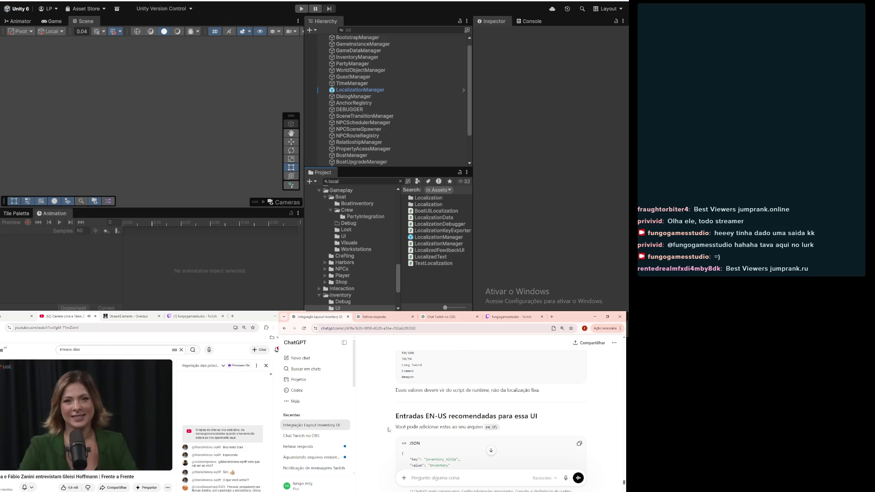
scroll(388, 429, "down", 2)
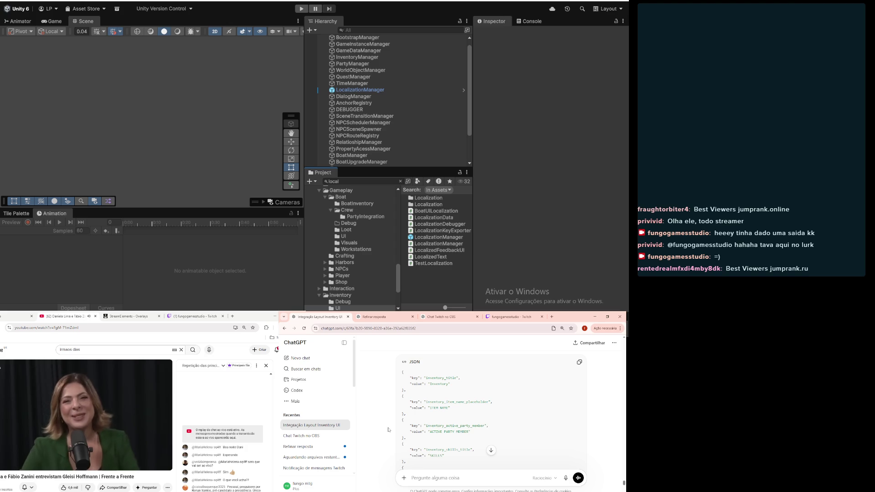
mouse_move(17, 373)
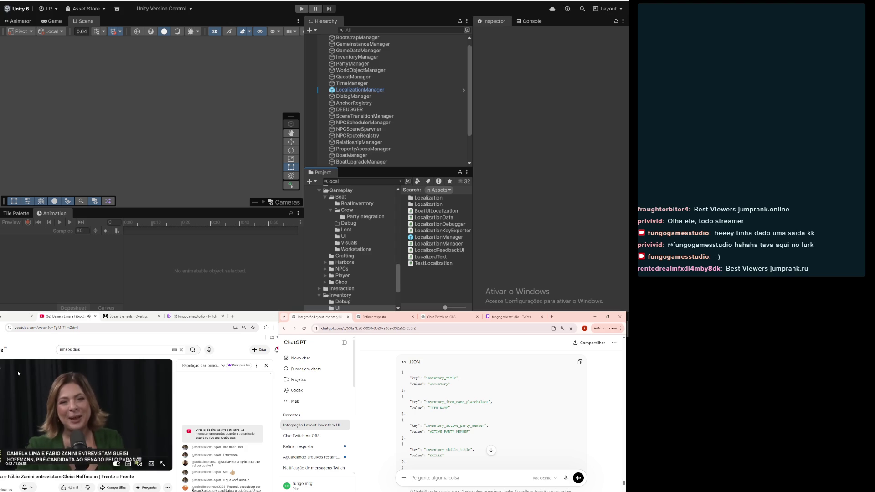
left_click(1, 349)
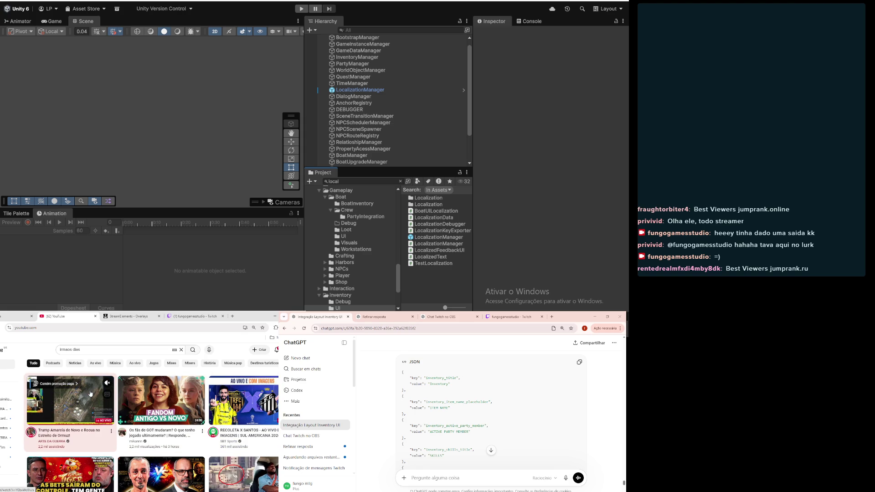
scroll(489, 438, "up", 2)
scroll(487, 445, "down", 1)
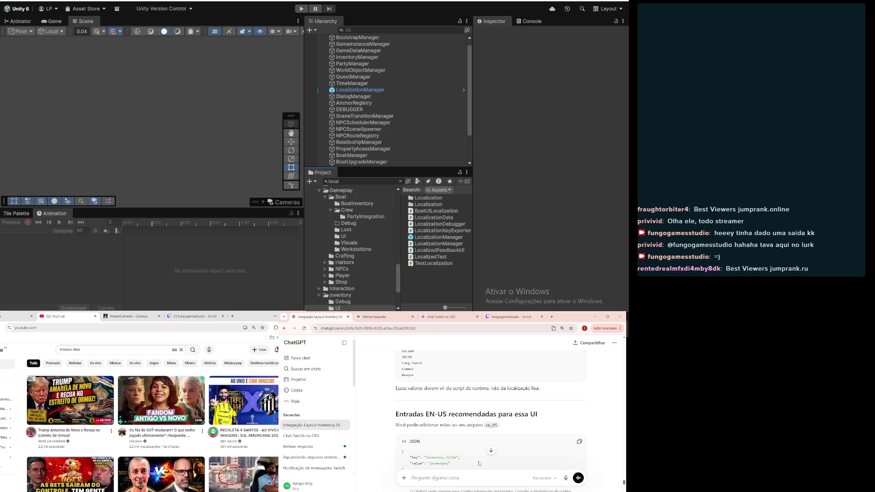
scroll(478, 456, "up", 3)
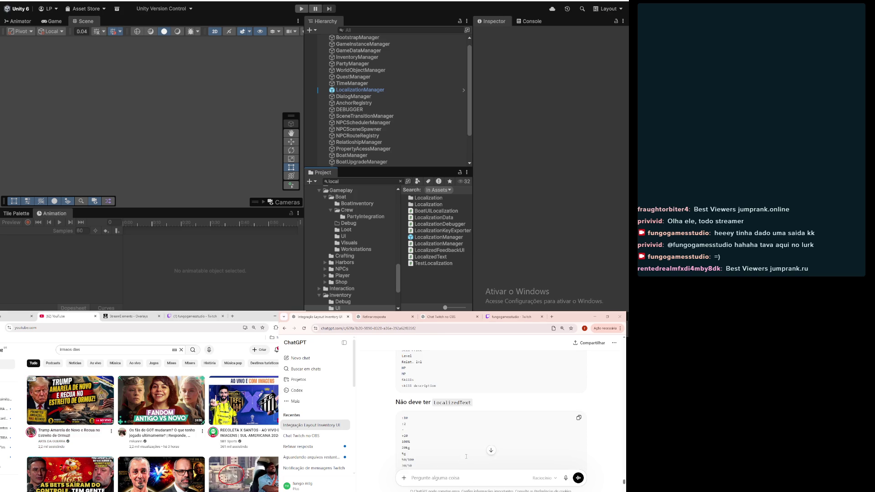
scroll(466, 456, "down", 1)
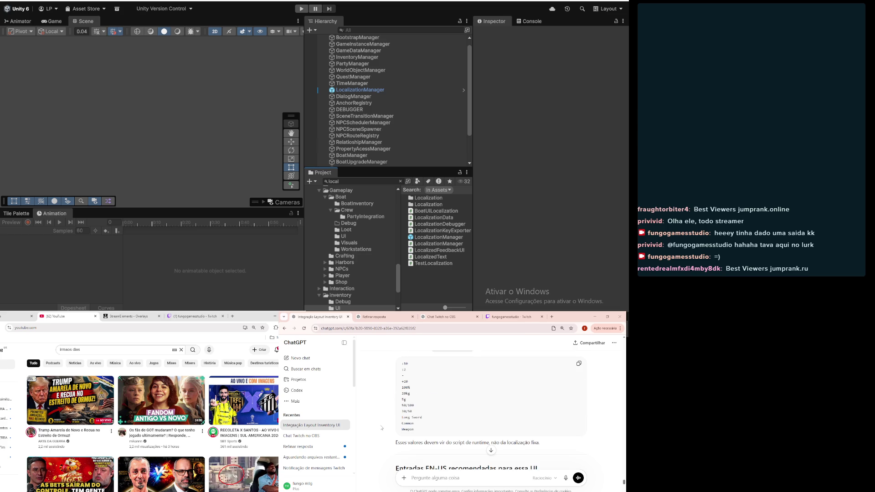
scroll(381, 427, "down", 1)
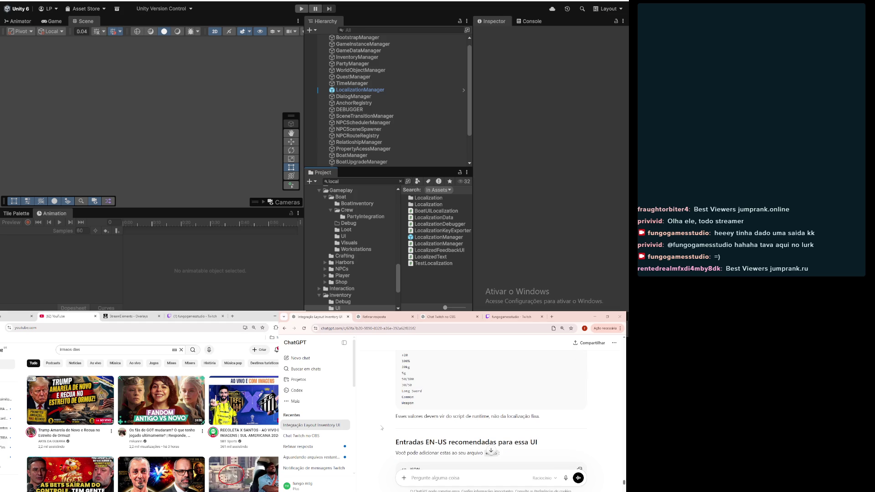
scroll(381, 427, "up", 2)
scroll(382, 428, "up", 3)
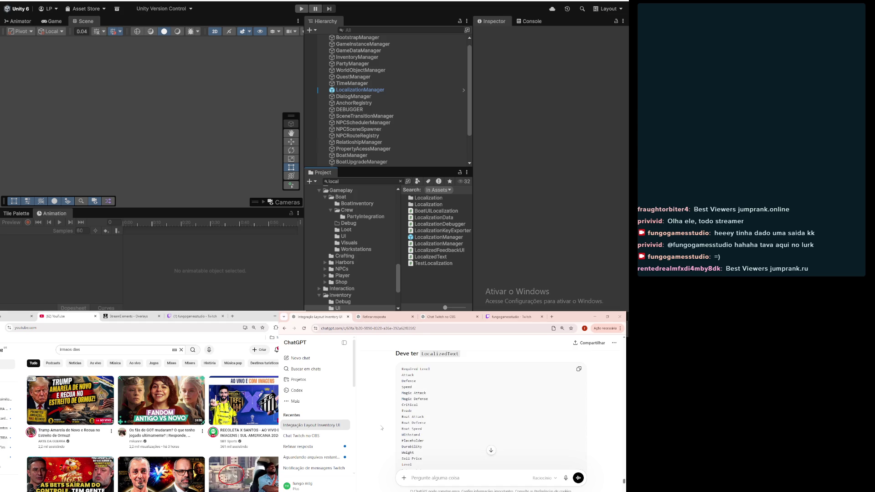
scroll(382, 427, "down", 1)
scroll(382, 427, "down", 1)
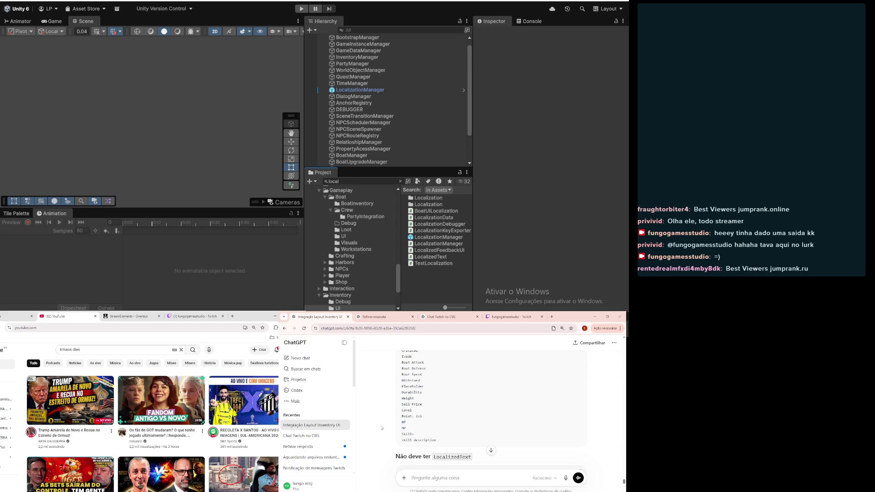
scroll(382, 427, "down", 3)
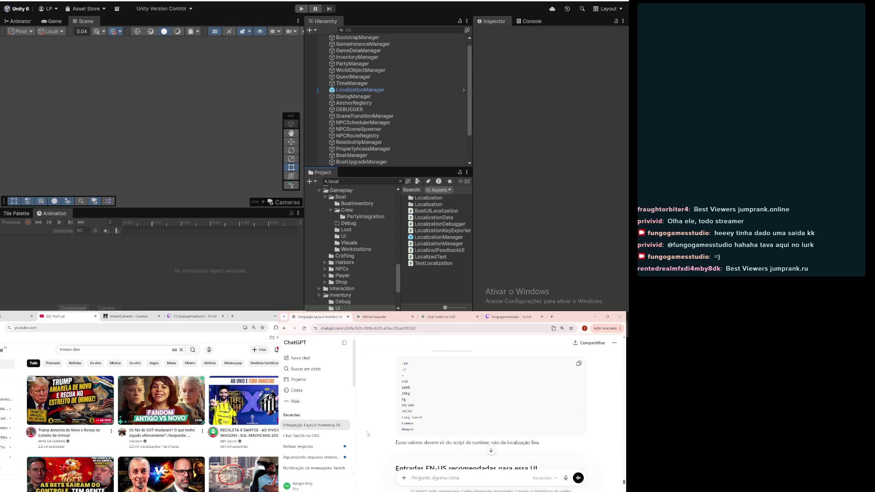
scroll(370, 436, "down", 3)
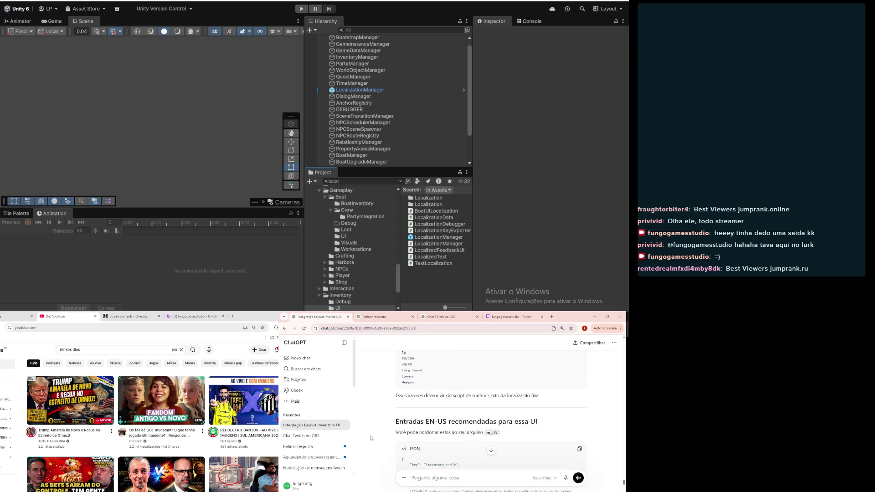
scroll(371, 438, "down", 10)
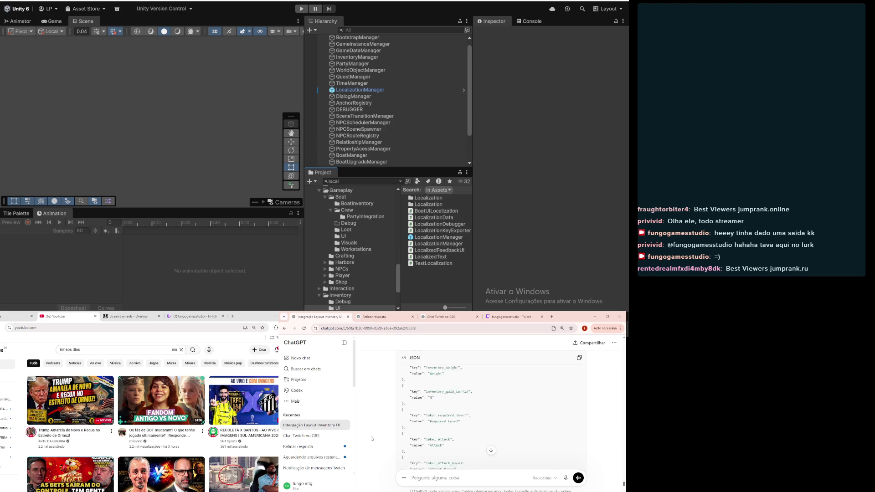
scroll(371, 438, "down", 10)
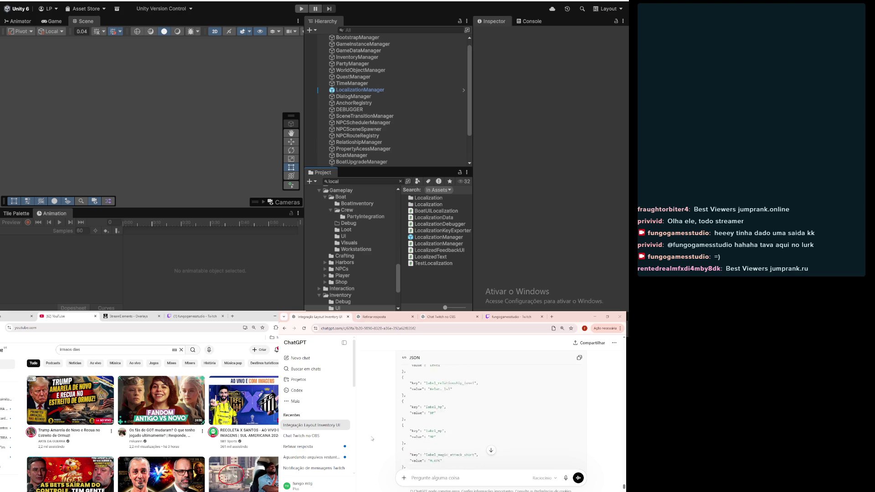
scroll(372, 439, "down", 1)
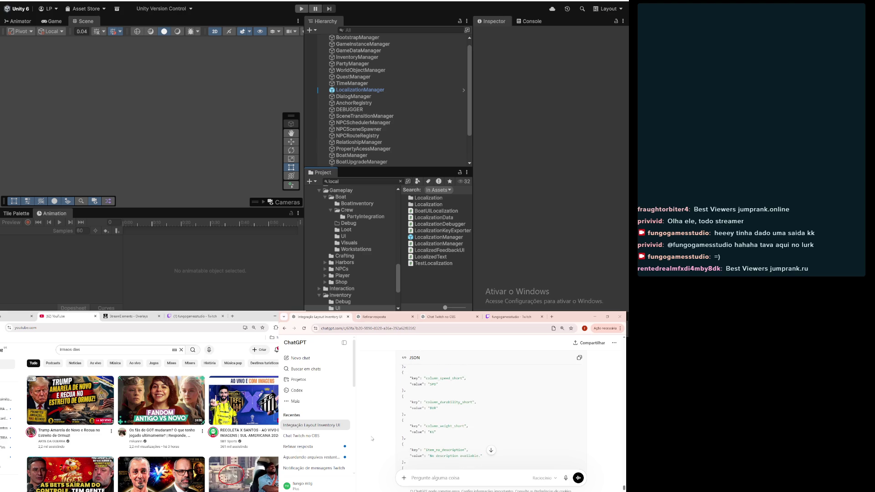
scroll(372, 439, "down", 10)
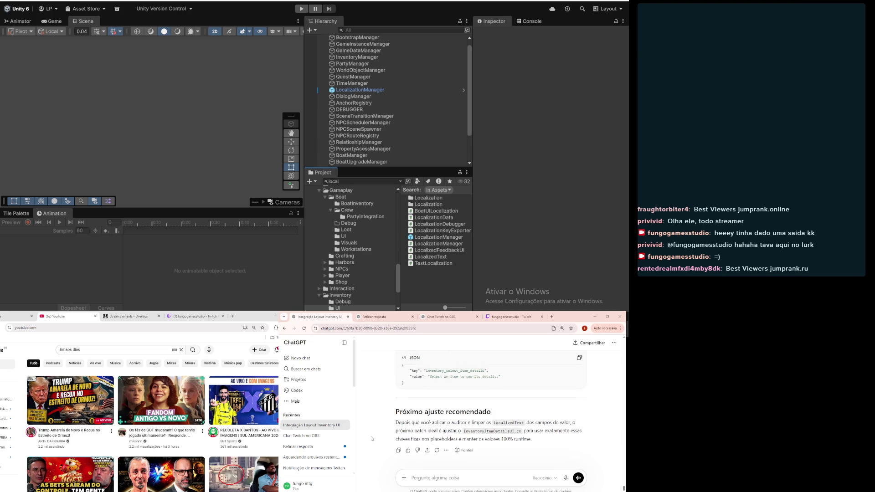
scroll(371, 438, "down", 5)
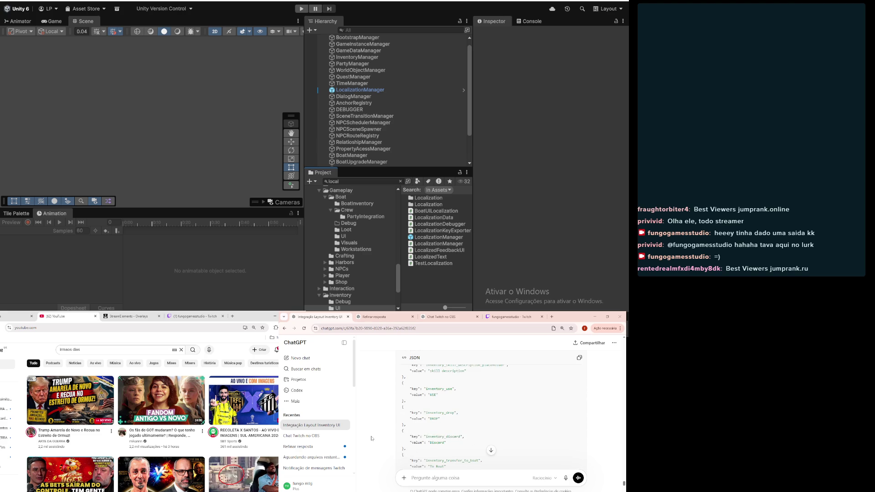
scroll(402, 413, "down", 10)
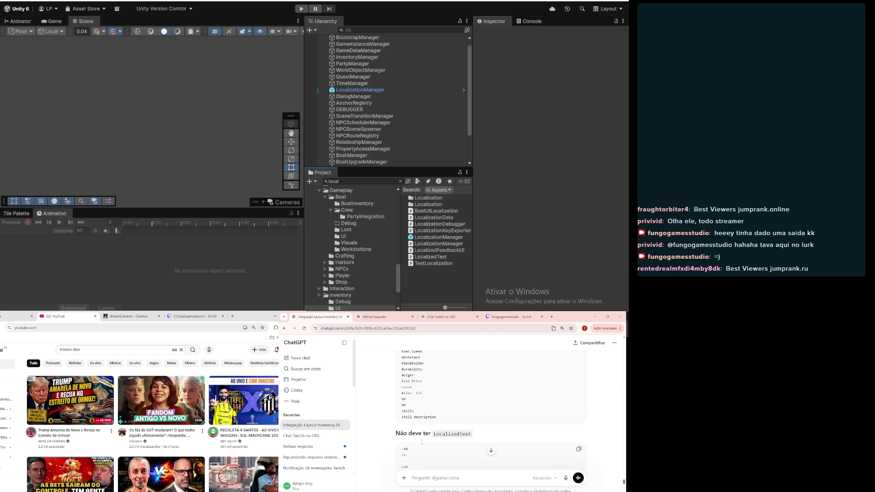
scroll(422, 442, "down", 5)
scroll(422, 443, "down", 10)
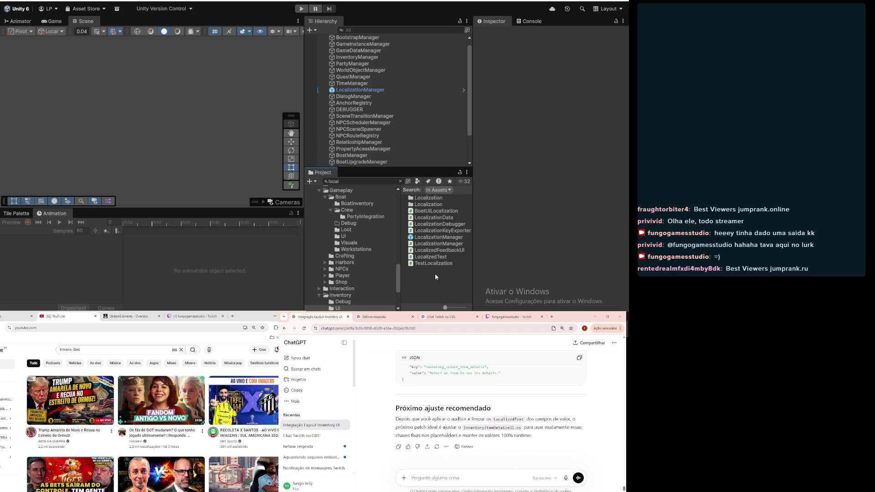
- Search the Project for 'gamesce' and open GameScene
left_click(352, 181)
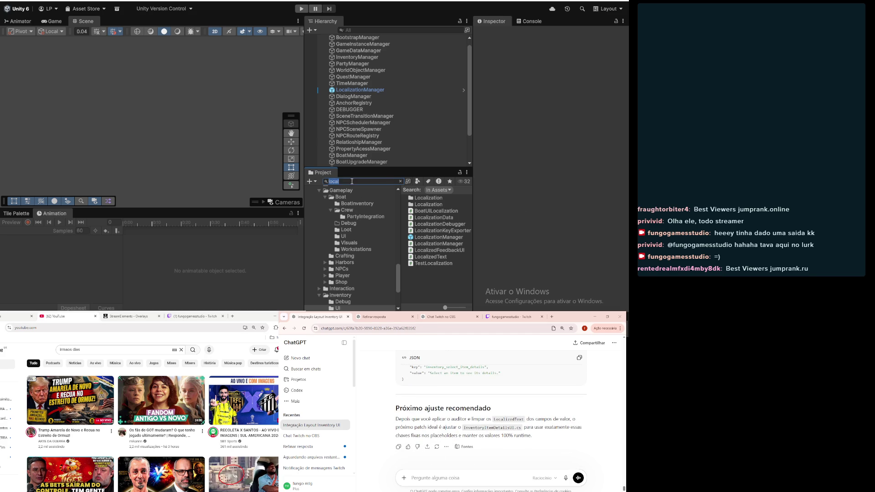
type("gamesce")
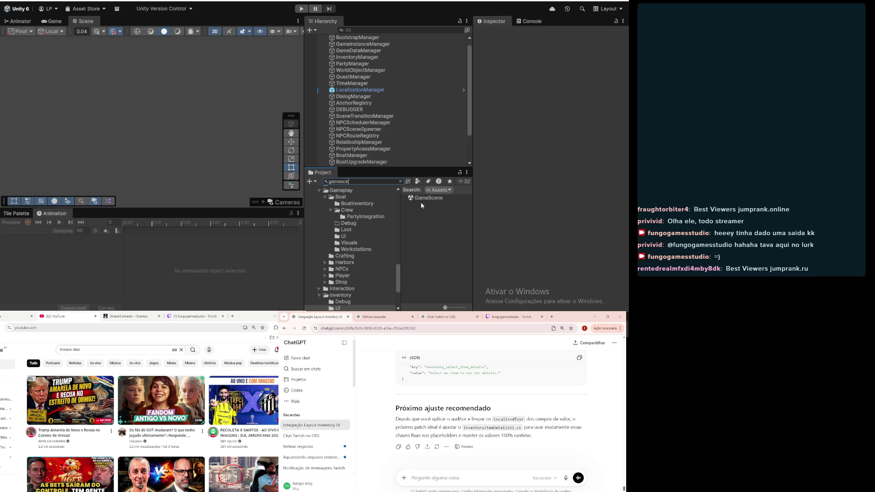
double_click(420, 200)
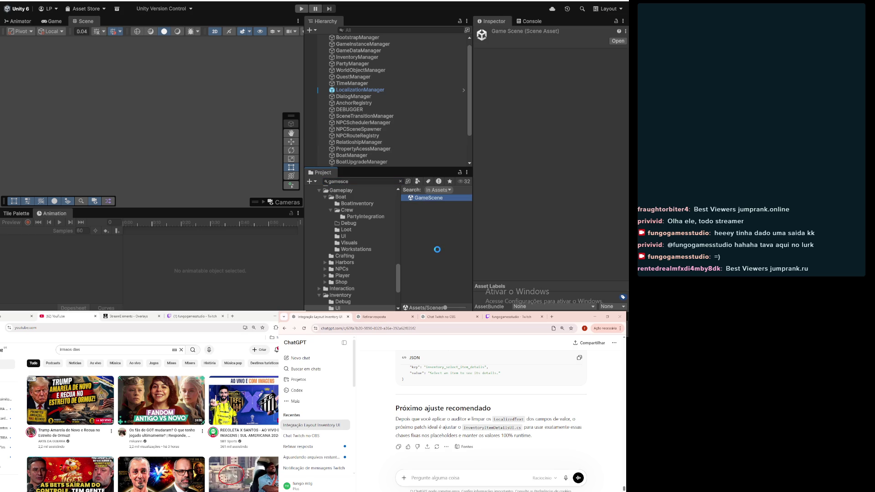
left_click(422, 230)
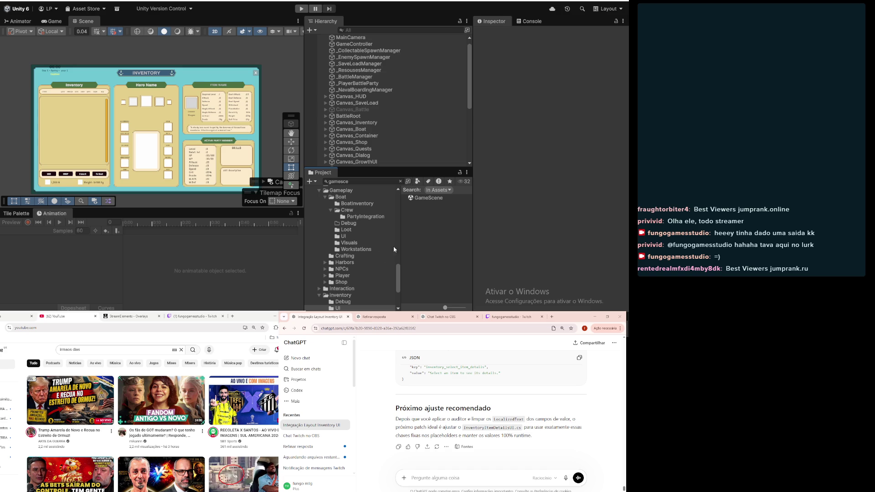
- Browse the folder tree past SaveLoad and Localization to the Assets/Editor folder
scroll(359, 288, "up", 4)
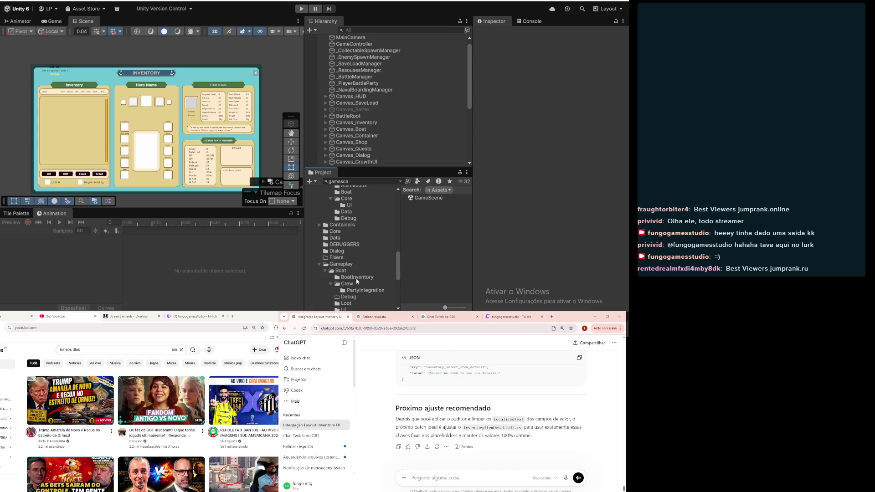
left_click(319, 264)
scroll(349, 273, "down", 5)
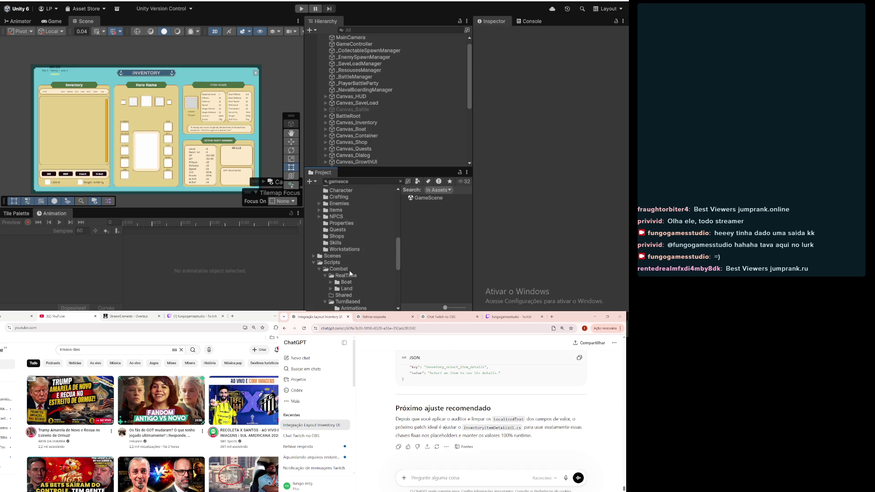
scroll(350, 263, "down", 3)
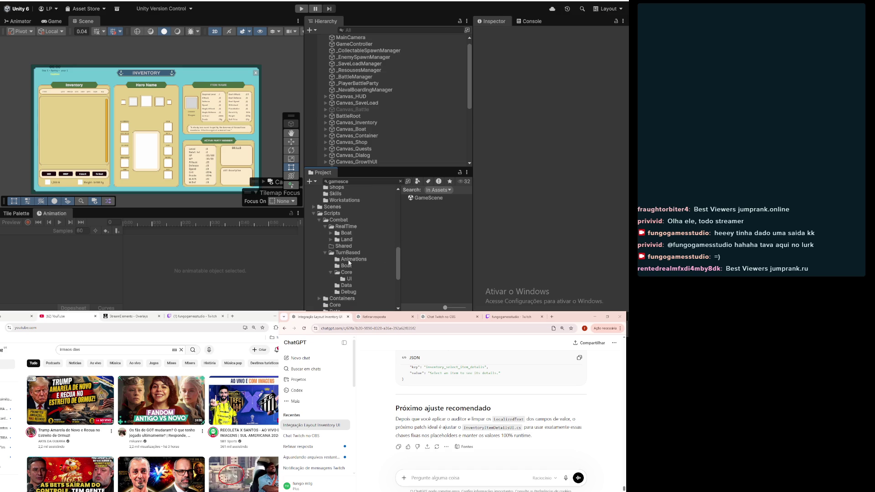
scroll(350, 263, "down", 5)
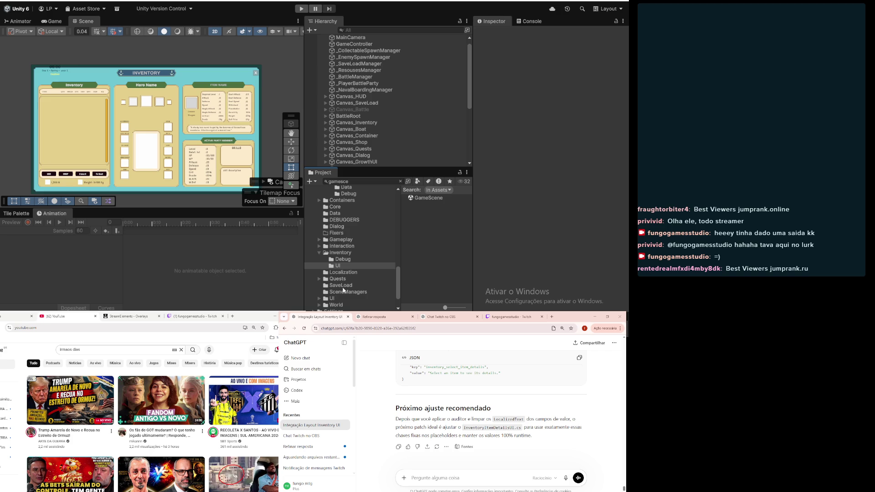
scroll(335, 264, "down", 2)
left_click(341, 254)
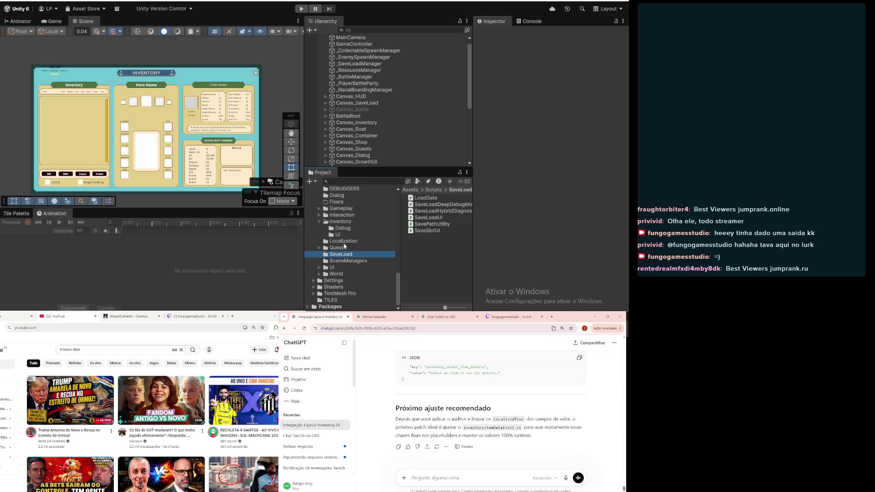
left_click(345, 241)
scroll(346, 249, "up", 10)
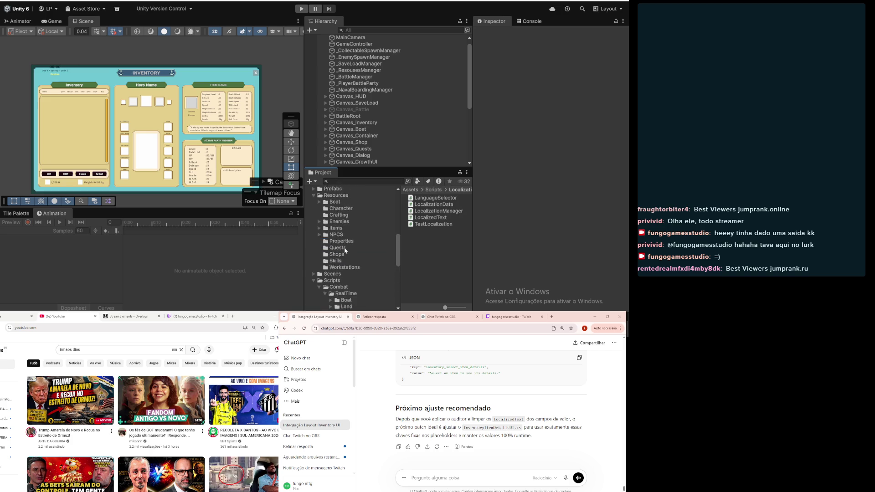
scroll(345, 250, "up", 2)
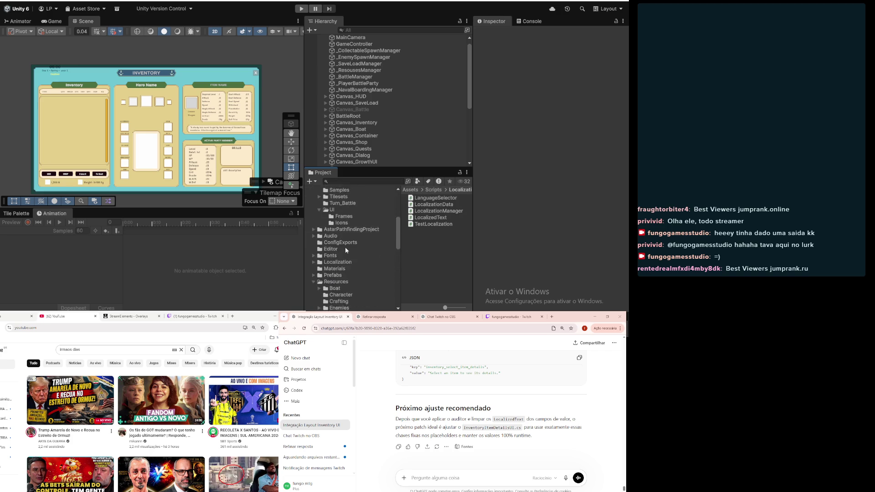
left_click(314, 241)
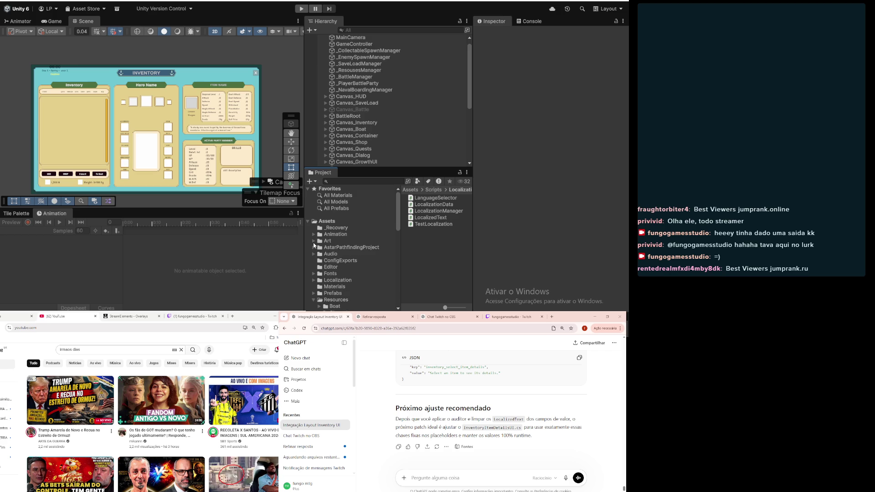
left_click(331, 269)
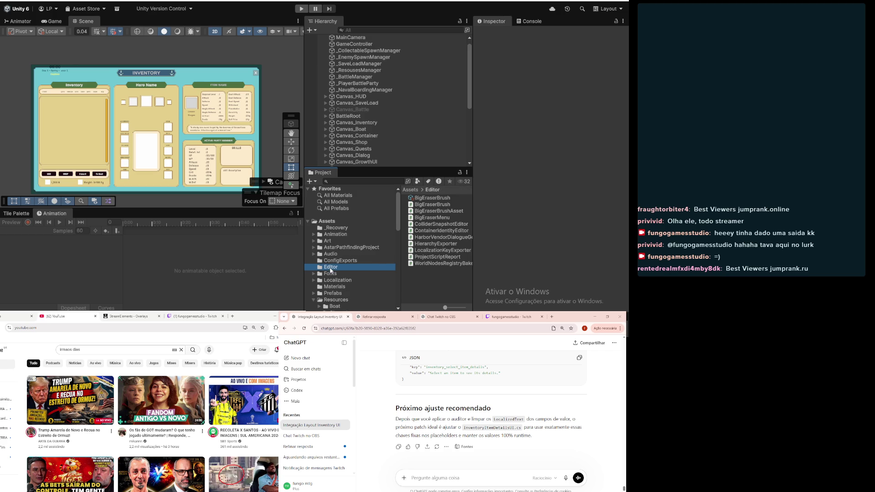
right_click(431, 280)
mouse_move(488, 104)
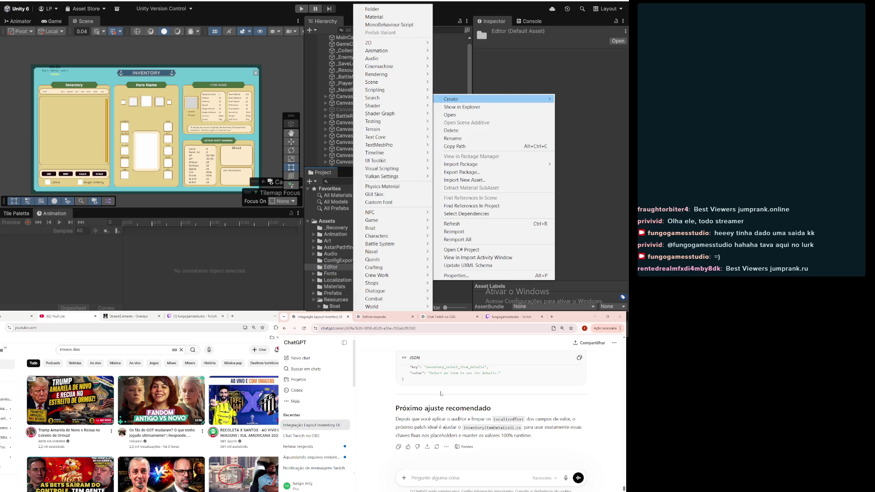
left_click(441, 393)
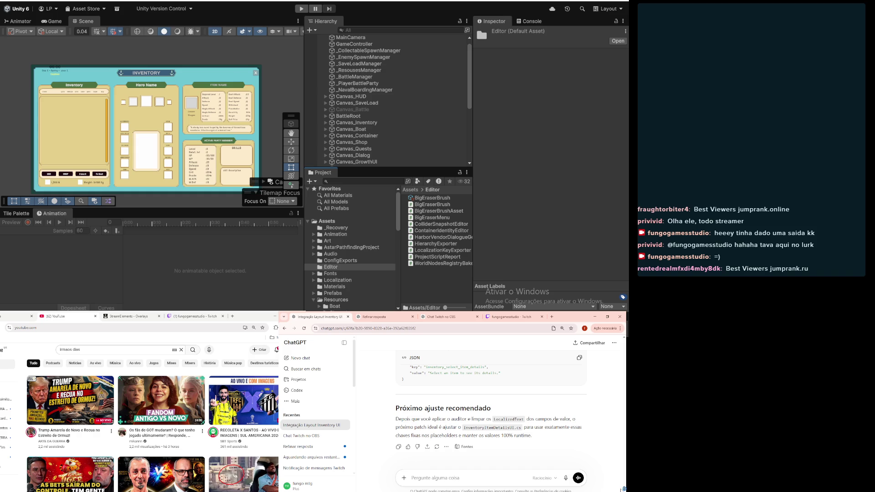
scroll(624, 489, "up", 10)
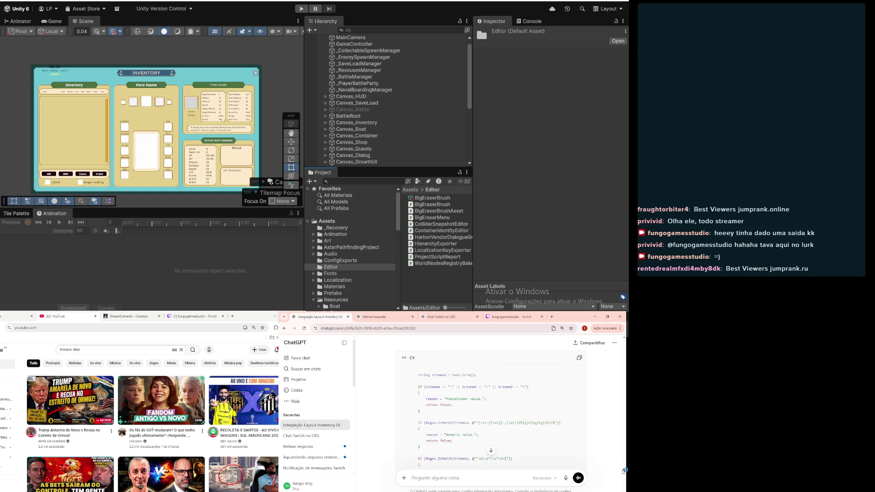
scroll(537, 465, "down", 8)
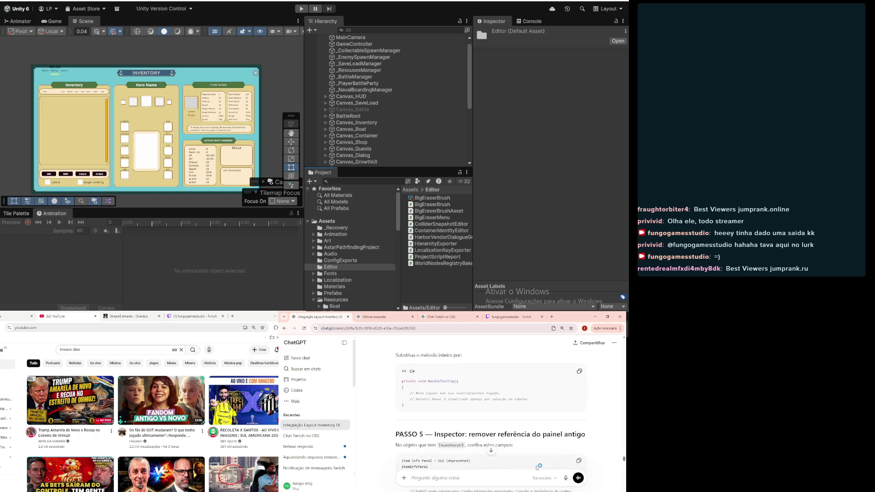
scroll(521, 422, "down", 10)
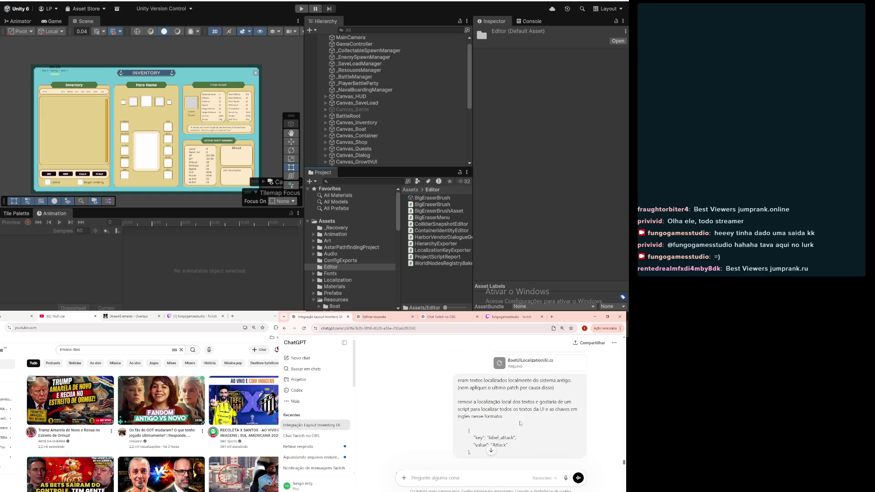
- Read through the plan in ChatGPT's reply
scroll(504, 440, "down", 5)
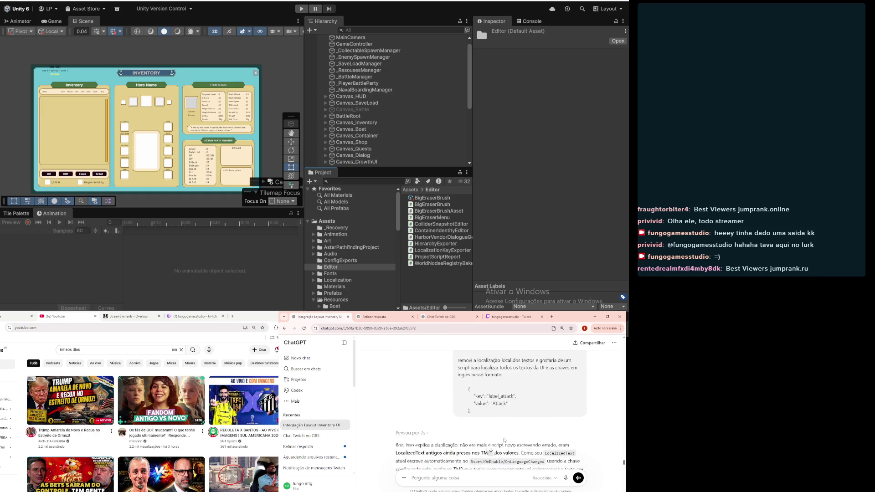
scroll(501, 443, "down", 2)
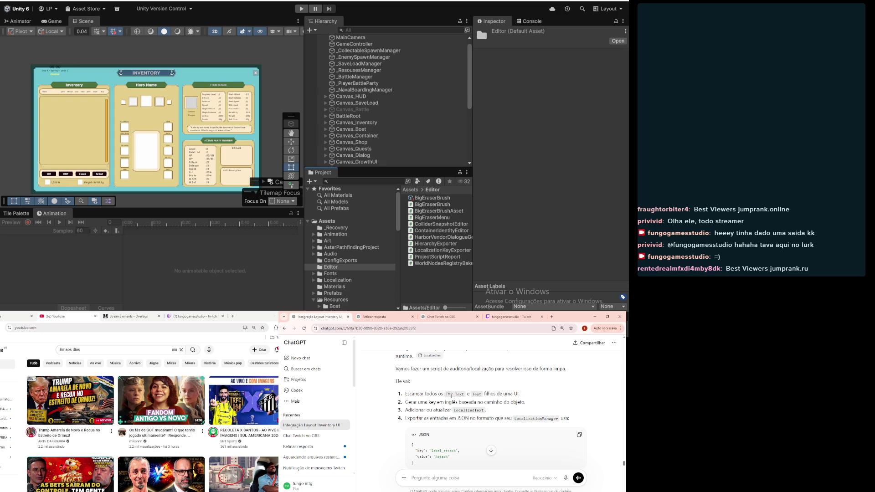
scroll(412, 402, "down", 3)
scroll(412, 402, "up", 2)
scroll(418, 418, "up", 1)
scroll(477, 472, "up", 10)
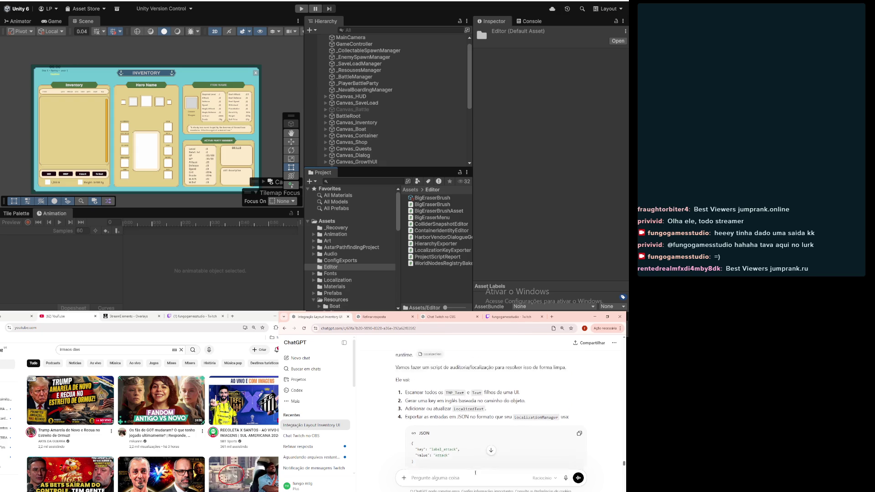
scroll(475, 472, "down", 5)
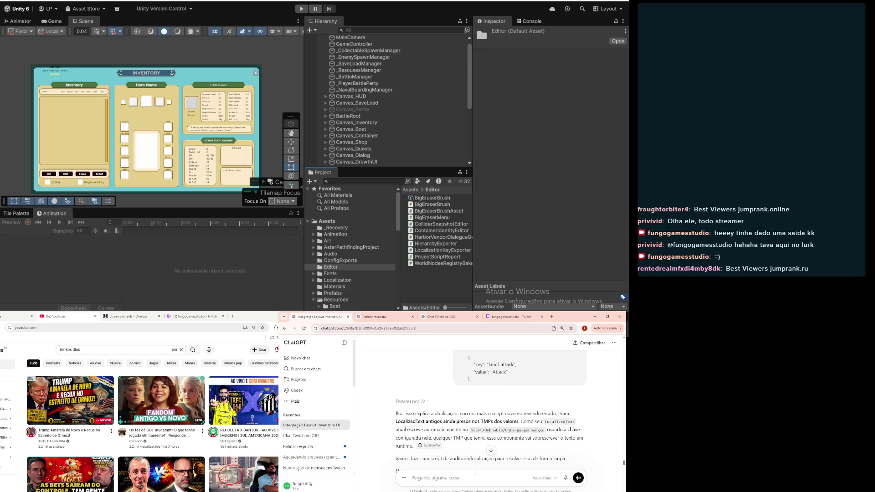
scroll(473, 472, "down", 2)
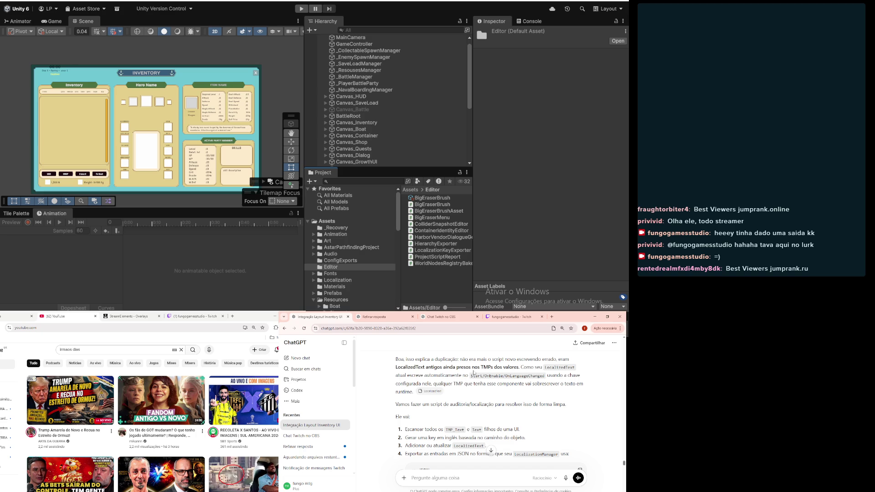
scroll(475, 371, "down", 1)
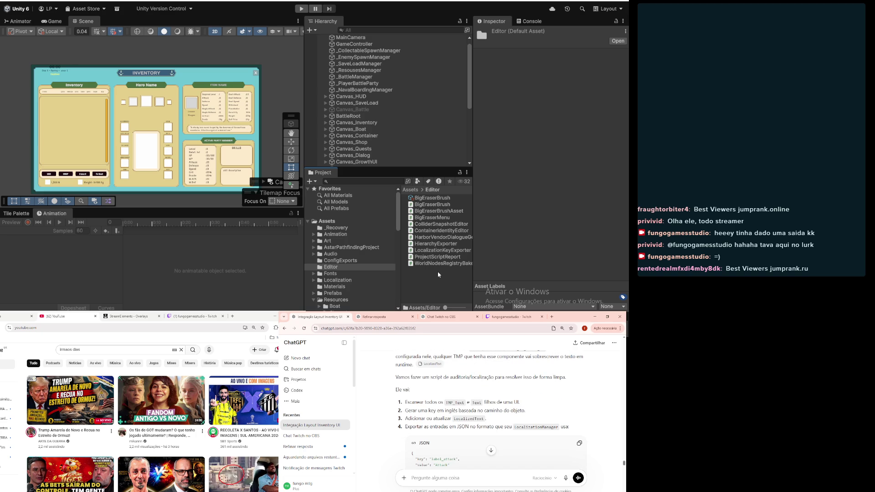
left_click(445, 284)
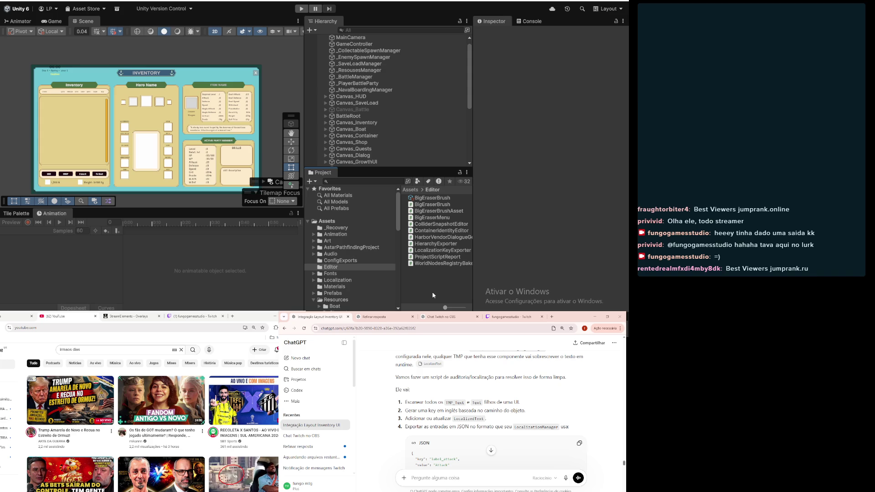
- Select the UILocalizationAuditor name under the 'SCRIPT NOVO — UILocalizationAuditor.cs' heading
scroll(473, 430, "down", 3)
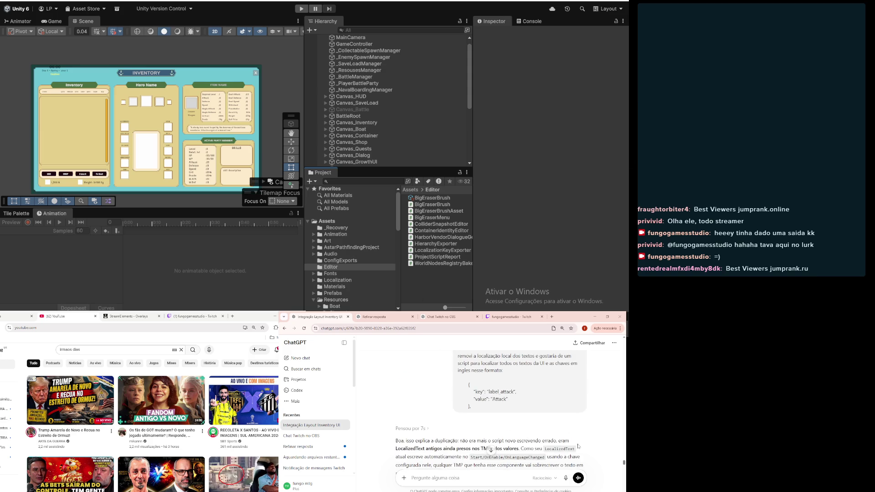
scroll(627, 463, "up", 10)
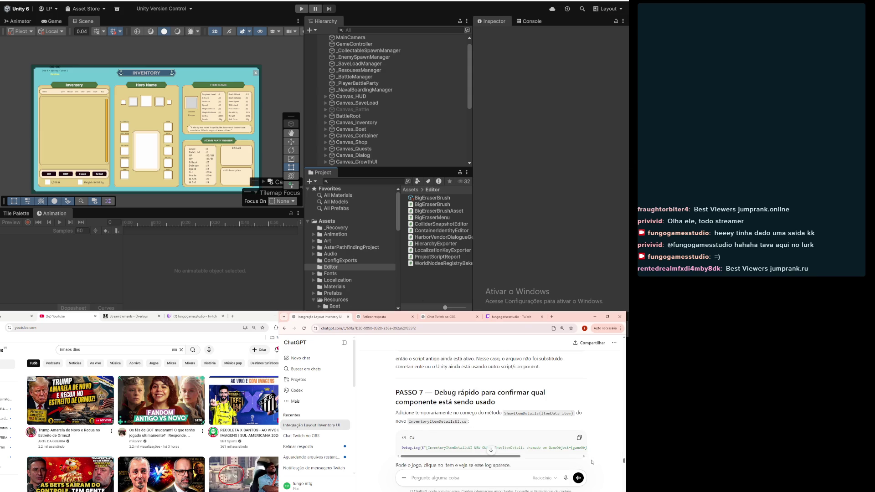
scroll(626, 464, "down", 10)
scroll(506, 398, "up", 5)
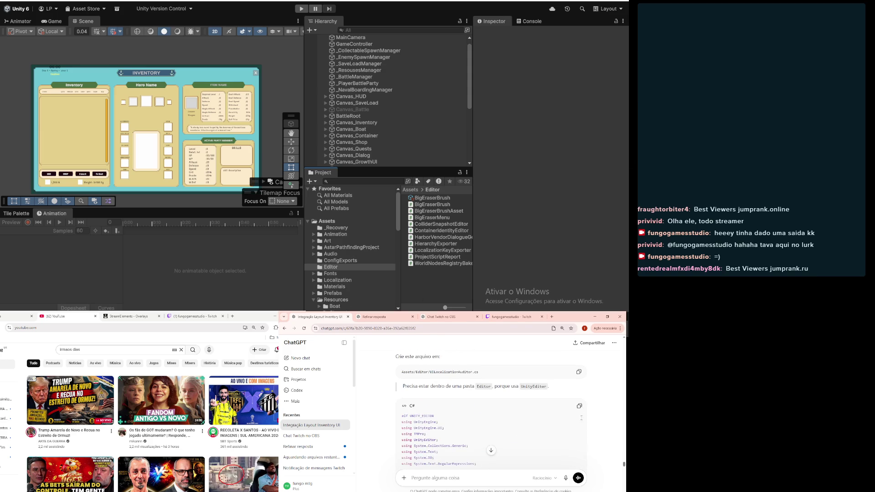
left_click_drag(455, 427, 526, 427)
key("ctrl+c")
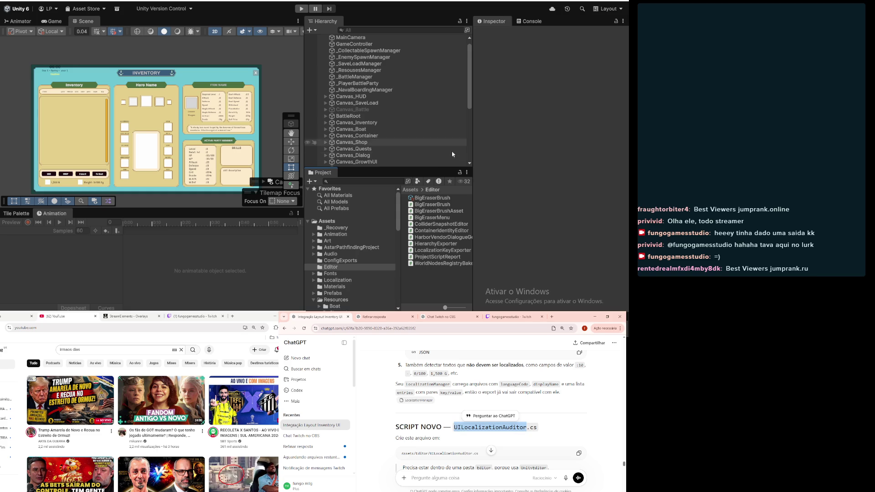
- Create a MonoBehaviour script in Assets/Editor and name it UILocalizationAuditor
right_click(422, 286)
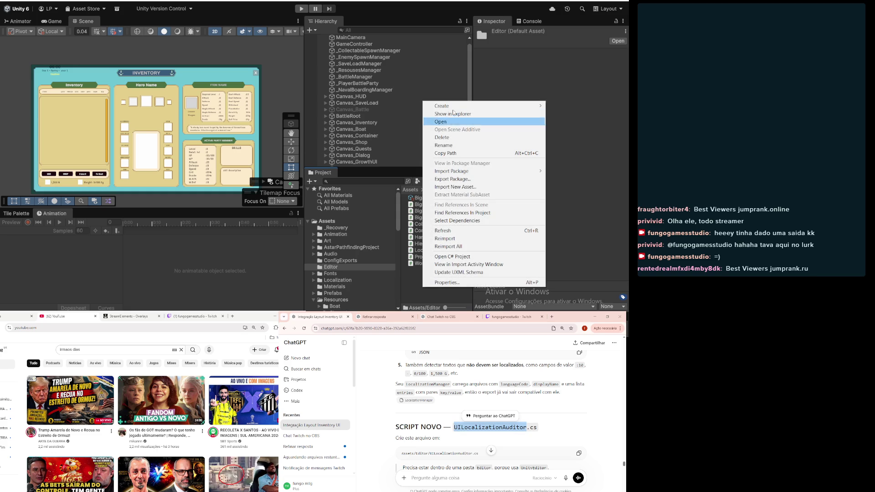
mouse_move(456, 105)
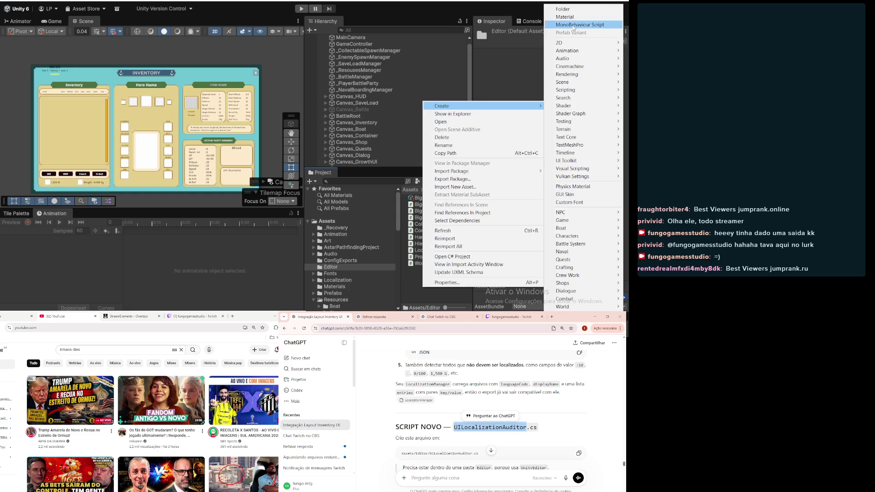
left_click(573, 26)
key("ctrl+v")
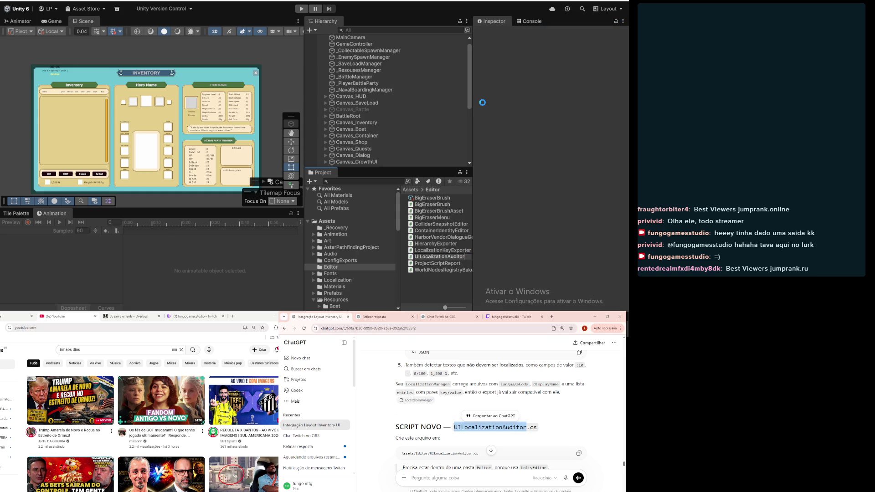
scroll(473, 402, "down", 2)
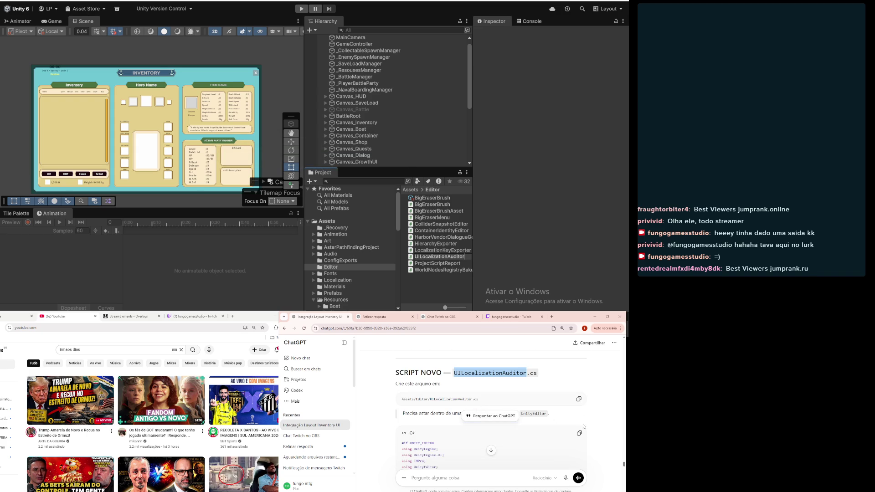
key("Return")
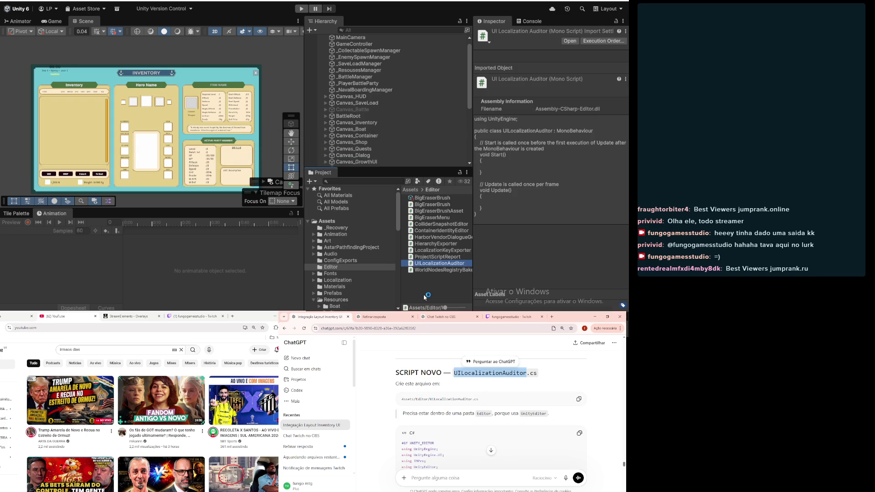
- Flip between the Twitch stream, YouTube and StreamElements pages, ending on the YouTube video grid
left_click(178, 314)
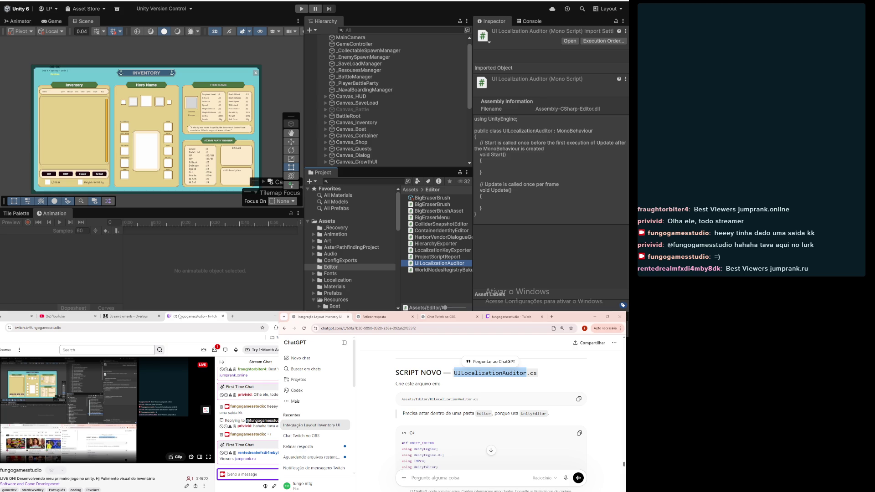
left_click(64, 316)
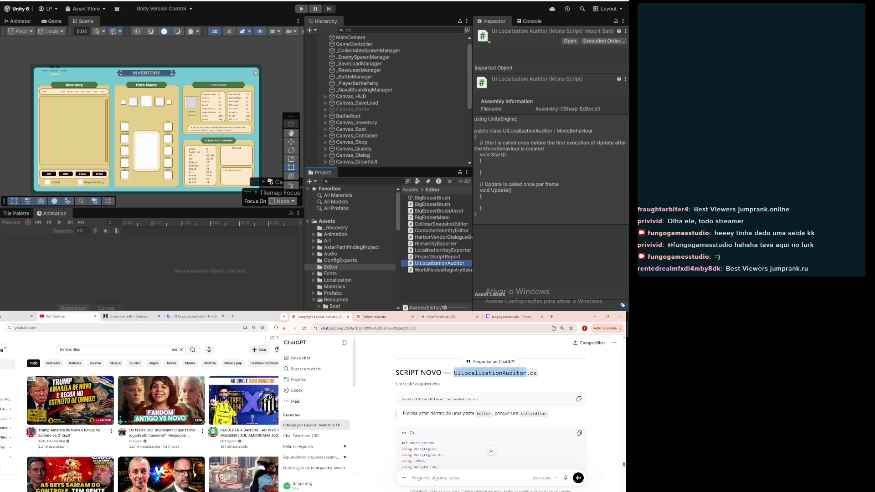
left_click(6, 316)
left_click(196, 316)
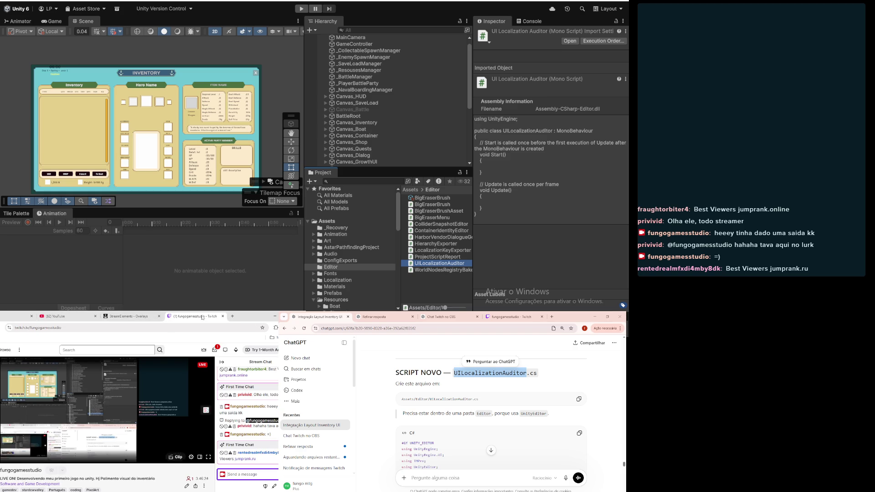
scroll(96, 401, "down", 2)
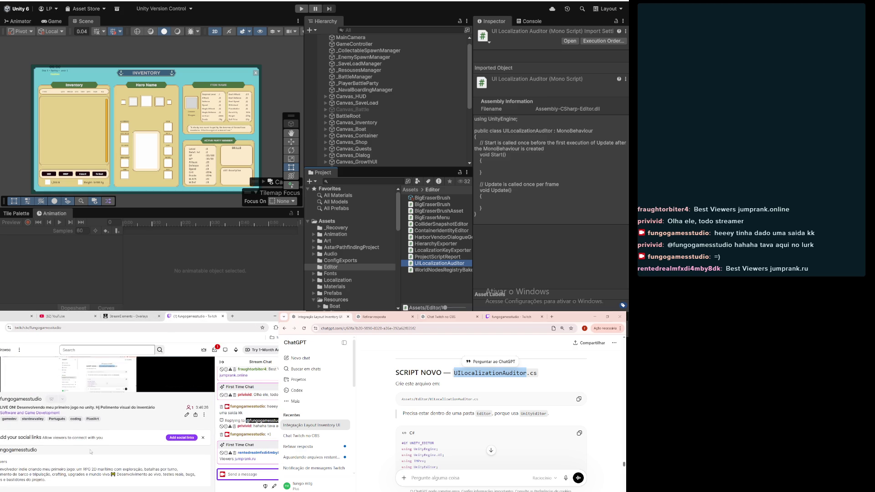
scroll(96, 400, "up", 2)
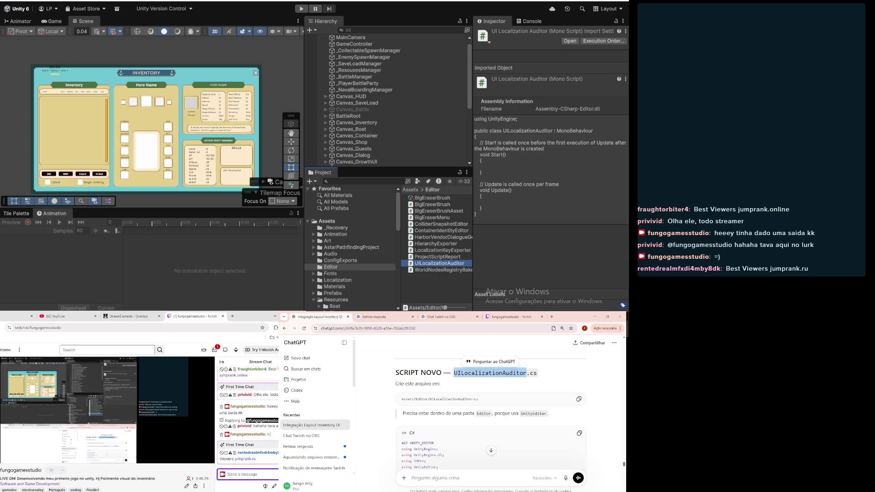
left_click(130, 316)
left_click(57, 316)
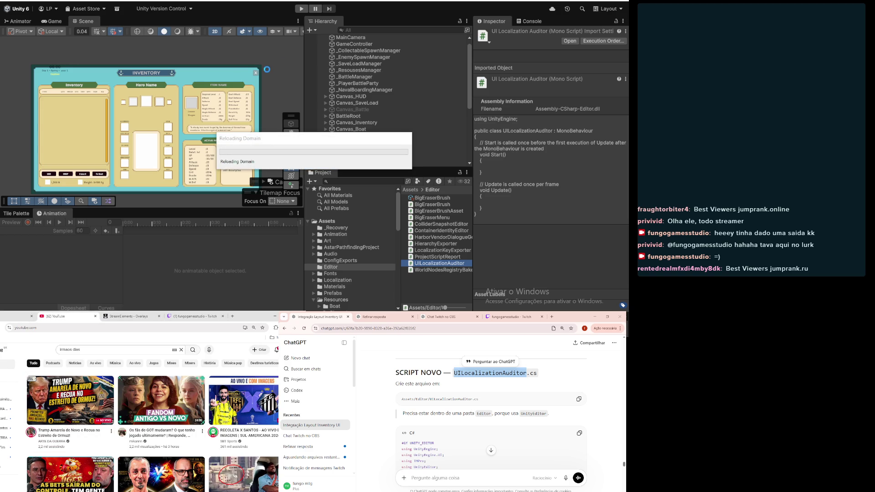
scroll(435, 416, "down", 8)
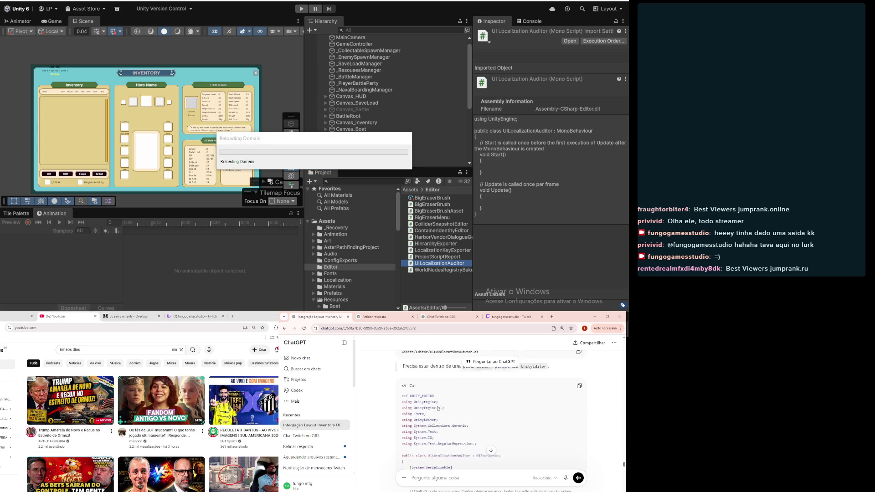
scroll(437, 408, "down", 2)
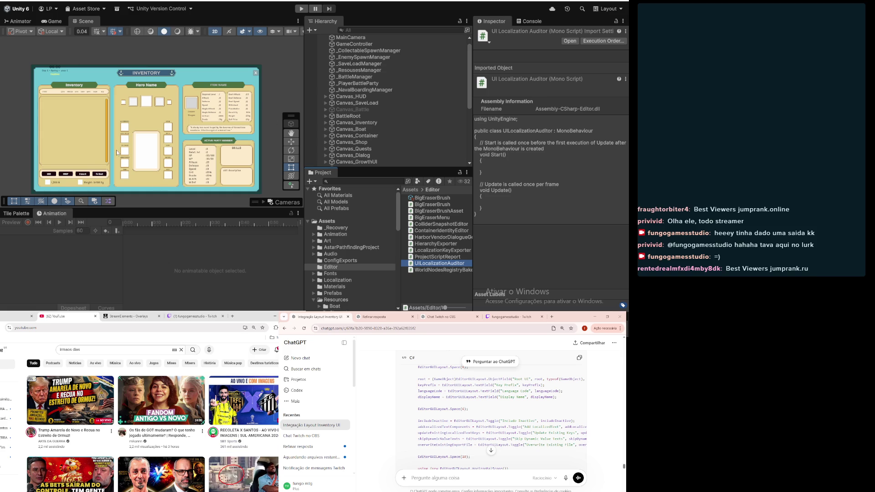
scroll(116, 151, "up", 2)
scroll(166, 166, "up", 2)
scroll(166, 167, "down", 2)
scroll(125, 161, "up", 2)
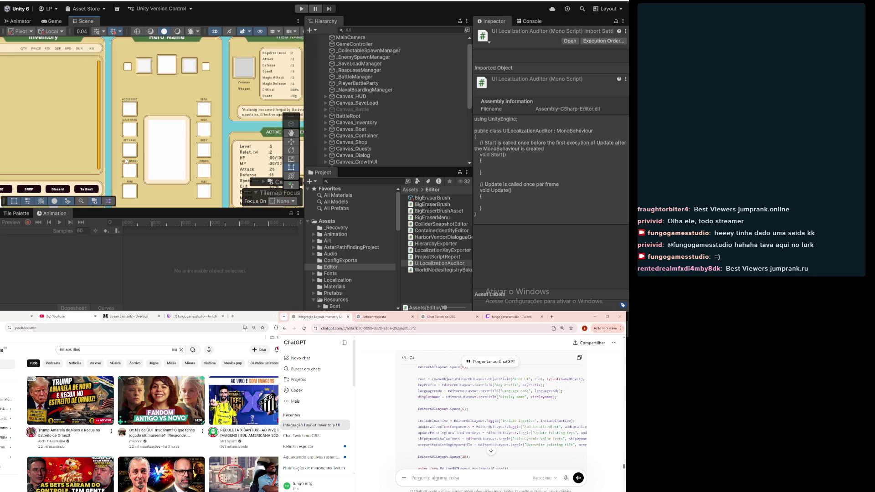
scroll(126, 162, "down", 2)
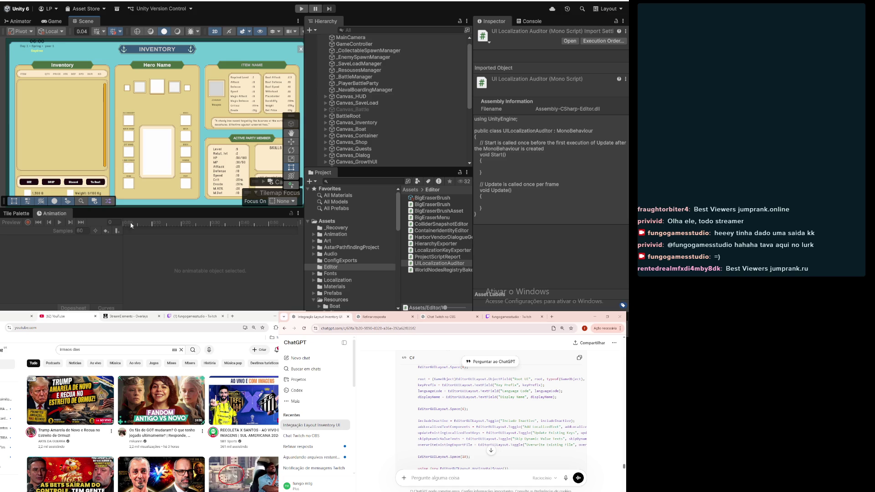
scroll(101, 94, "down", 2)
mouse_move(111, 106)
left_mouse_down()
mouse_move(132, 107)
mouse_move(111, 99)
left_mouse_up()
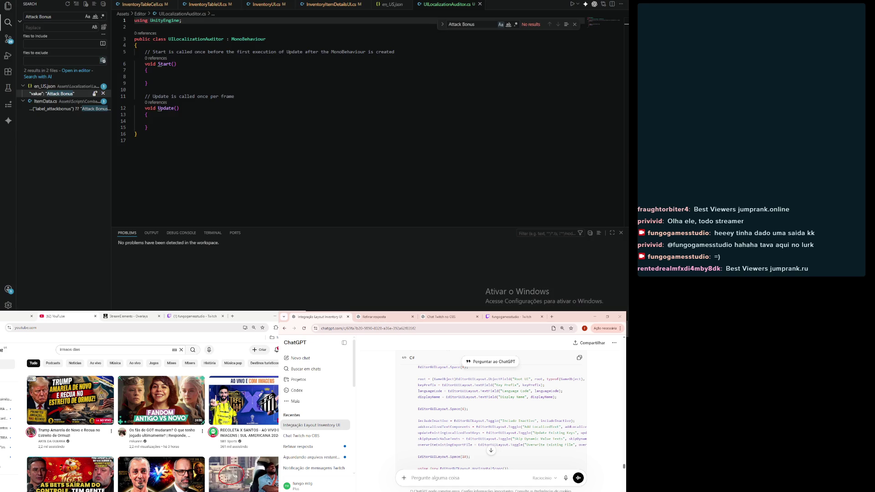
- Replace all template code in UILocalizationAuditor.cs with the pasted 460-line auditor script and return to Unity
left_click(404, 151)
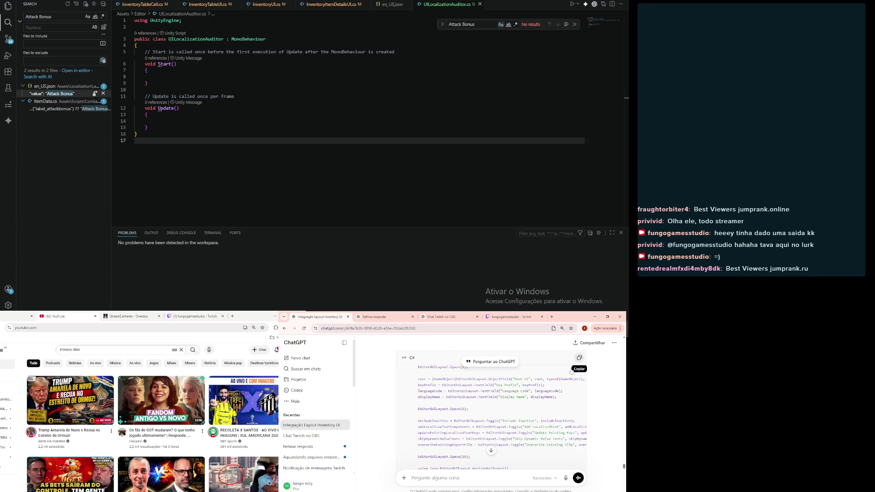
left_click(310, 114)
key("ctrl+a")
key("ctrl+v")
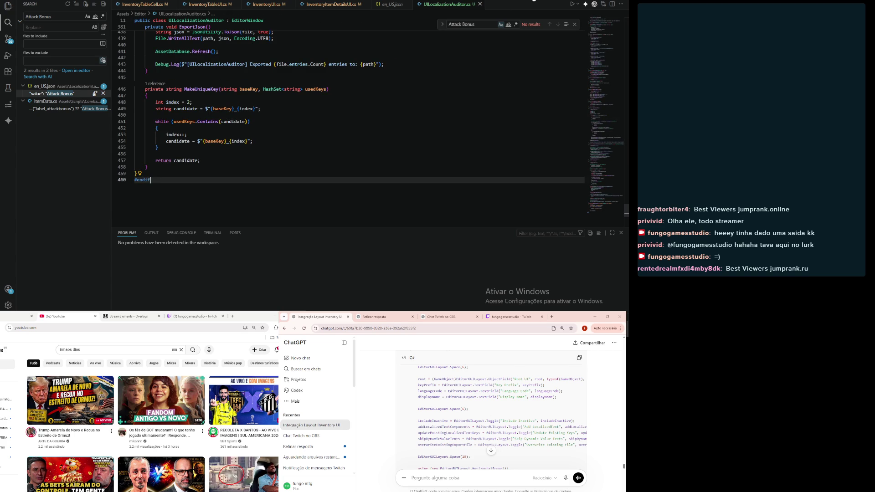
key("alt+Tab")
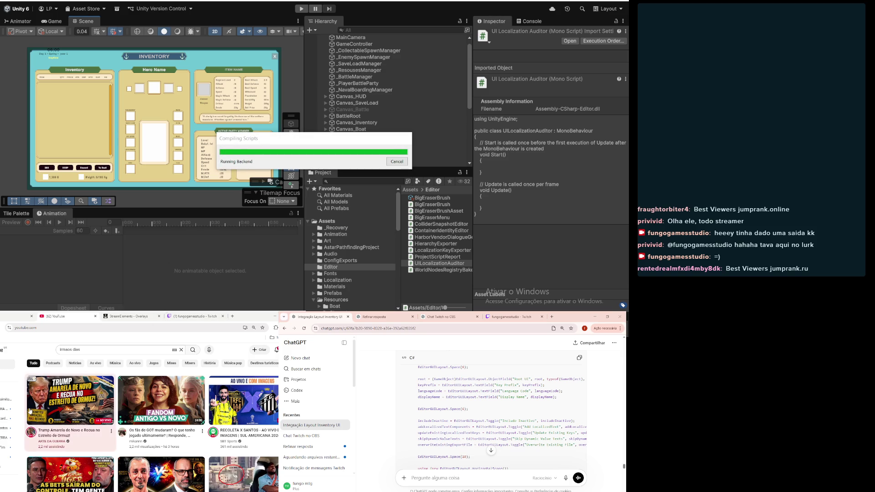
- While Unity compiles, open a YouTube video, skip its ad and watch it fullscreen
mouse_move(29, 412)
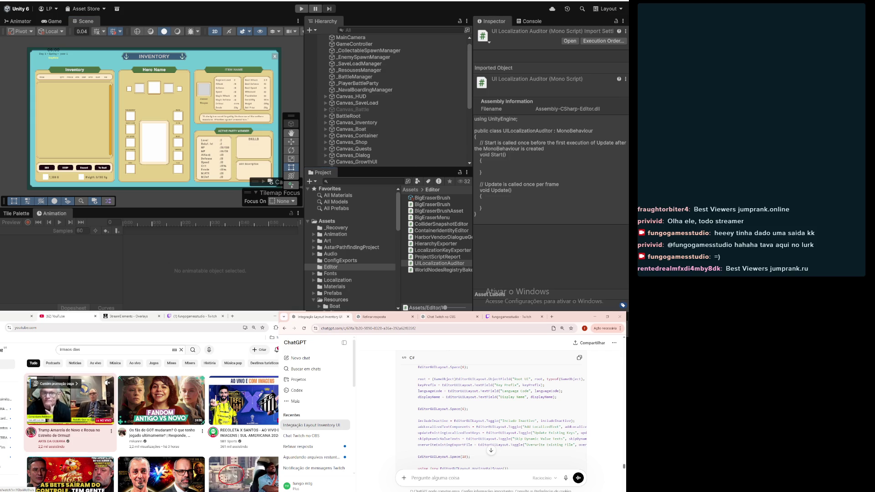
mouse_move(157, 433)
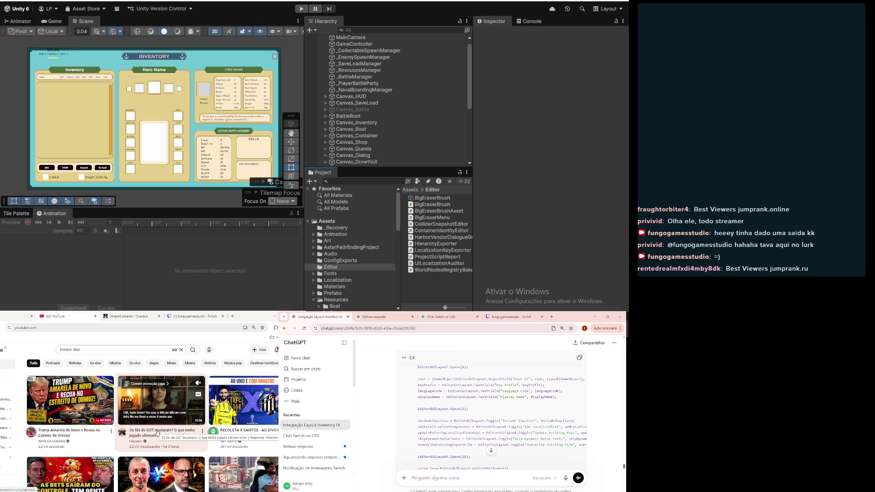
left_click(158, 433)
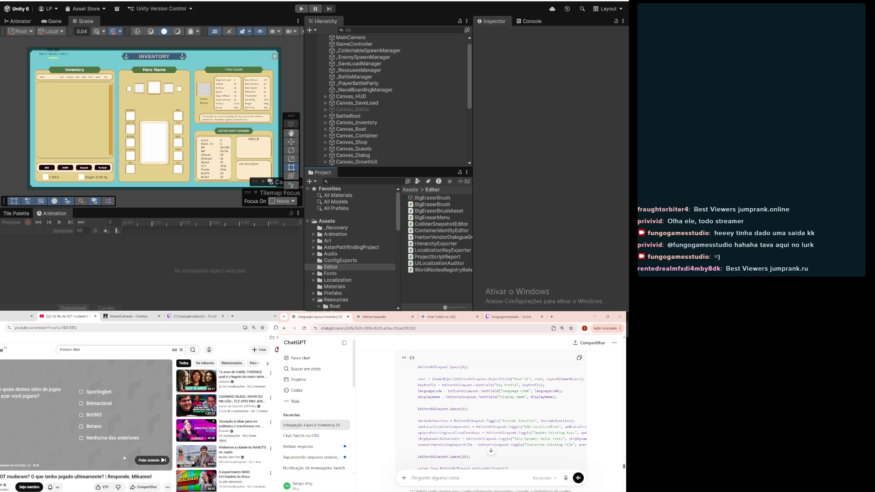
left_click(149, 461)
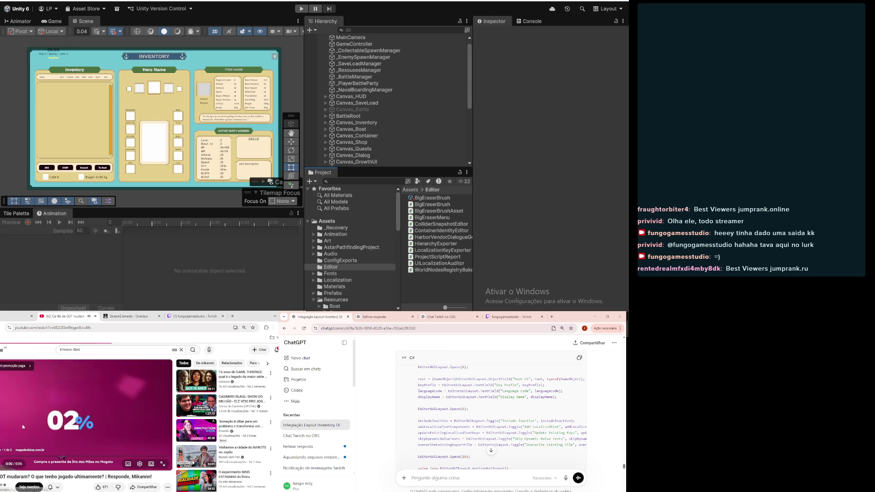
left_click(162, 464)
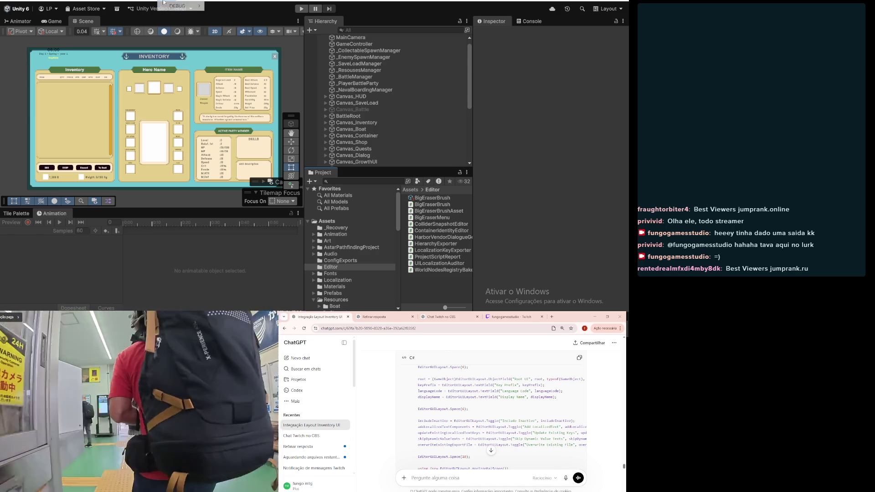
- Open Localization > UI Localization Auditor and drag InventoryPanel from Canvas_Inventory into Root UI
left_click(153, 2)
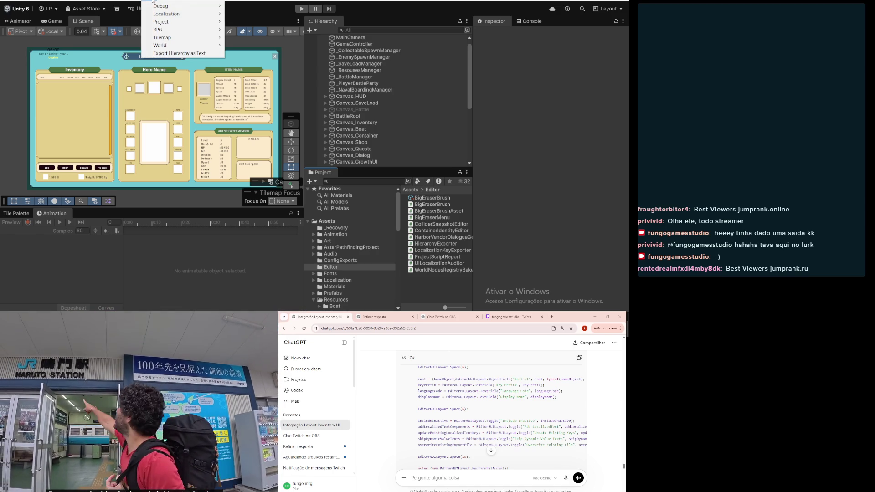
mouse_move(184, 14)
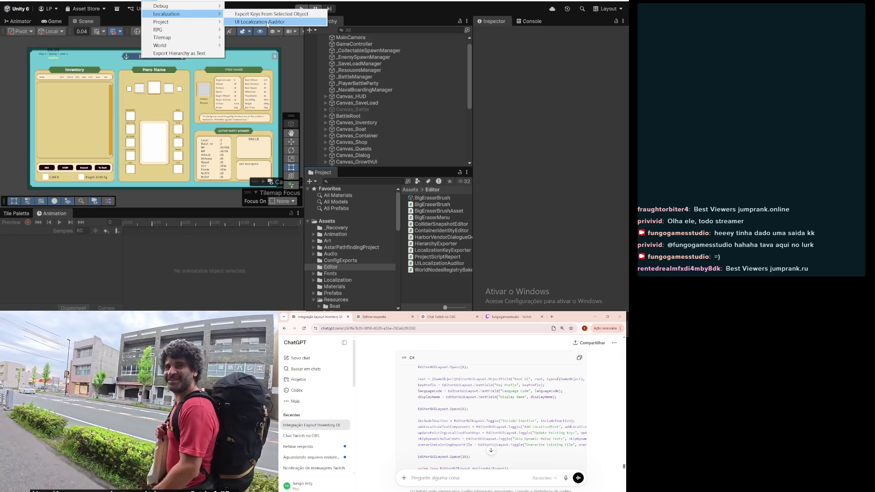
left_click(268, 22)
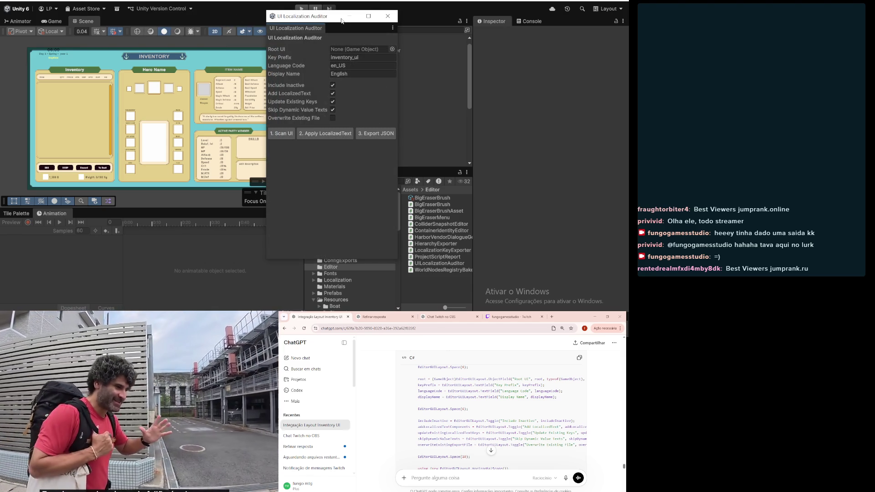
mouse_move(320, 20)
left_mouse_down()
mouse_move(234, 36)
mouse_move(226, 26)
left_mouse_up()
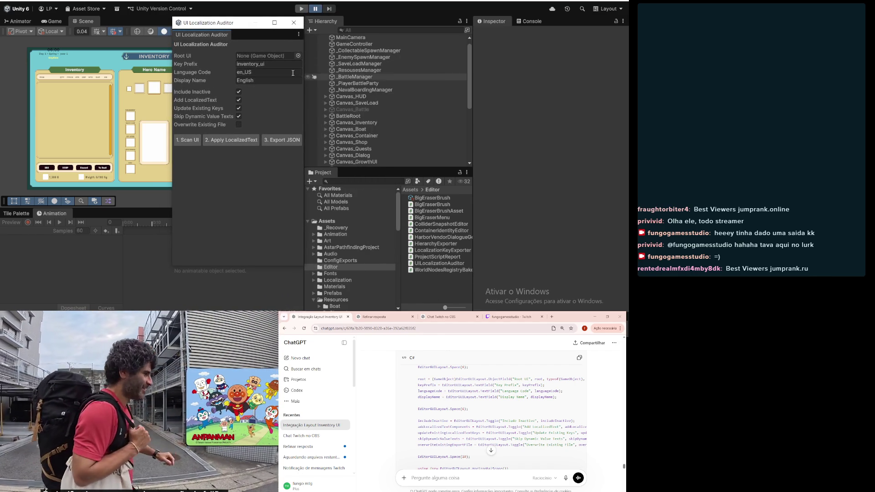
left_click(325, 123)
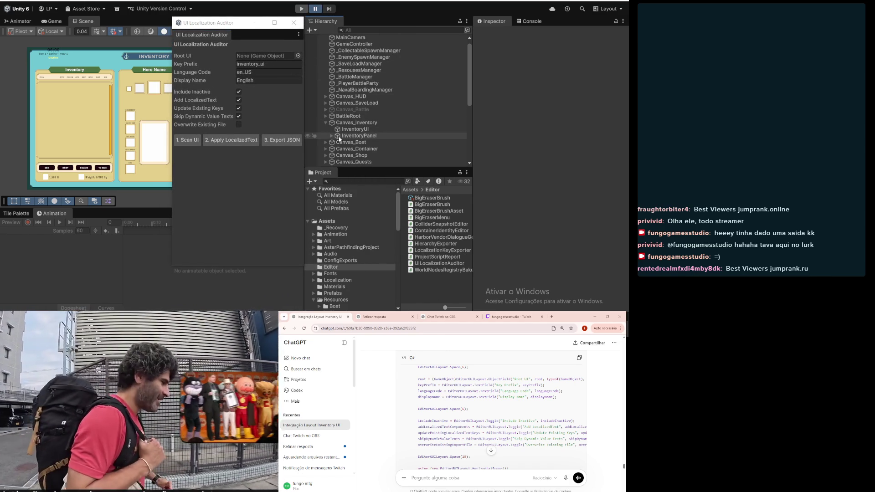
left_click_drag(343, 138, 277, 58)
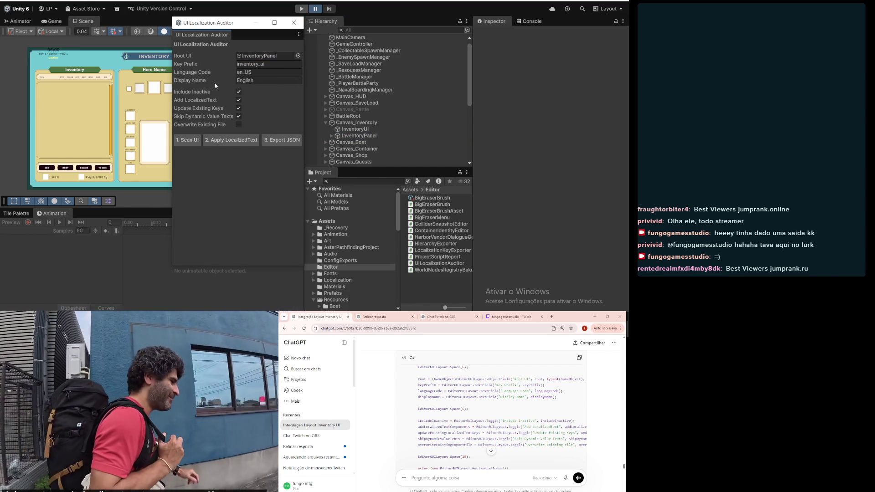
- Scan InventoryPanel with the auditor and maximize the auditor window to view the results
left_click(199, 138)
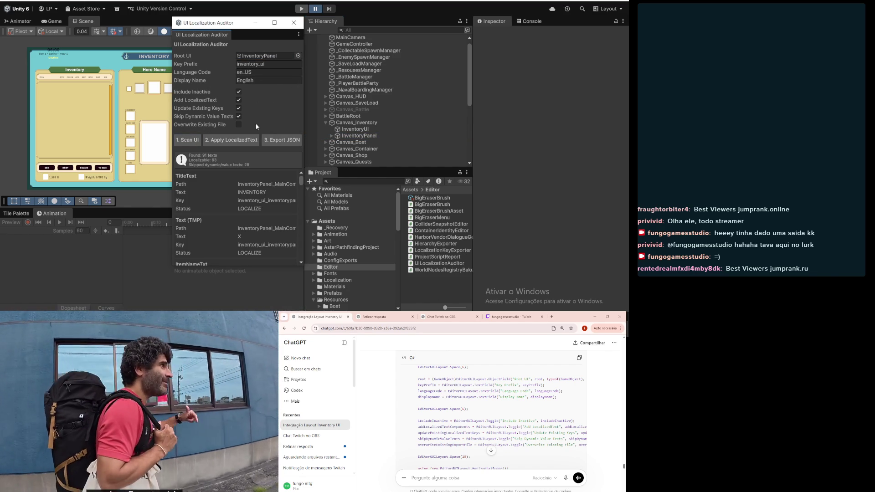
scroll(267, 224, "down", 10)
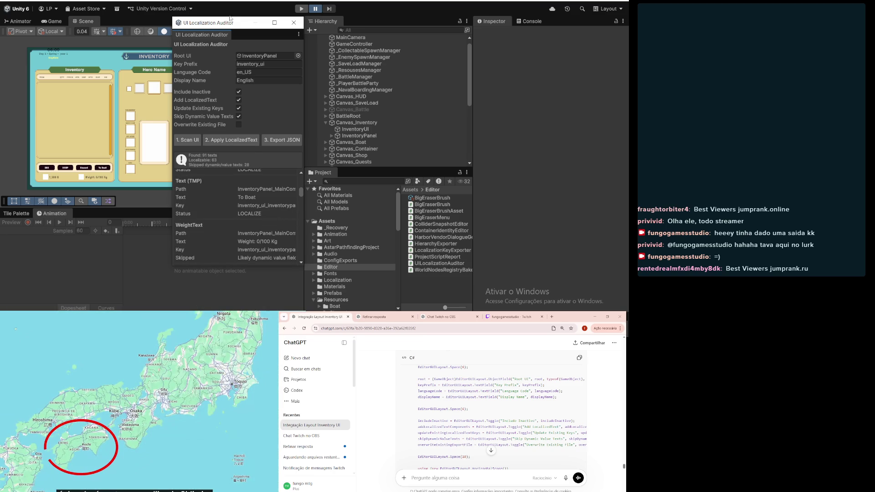
left_click(275, 23)
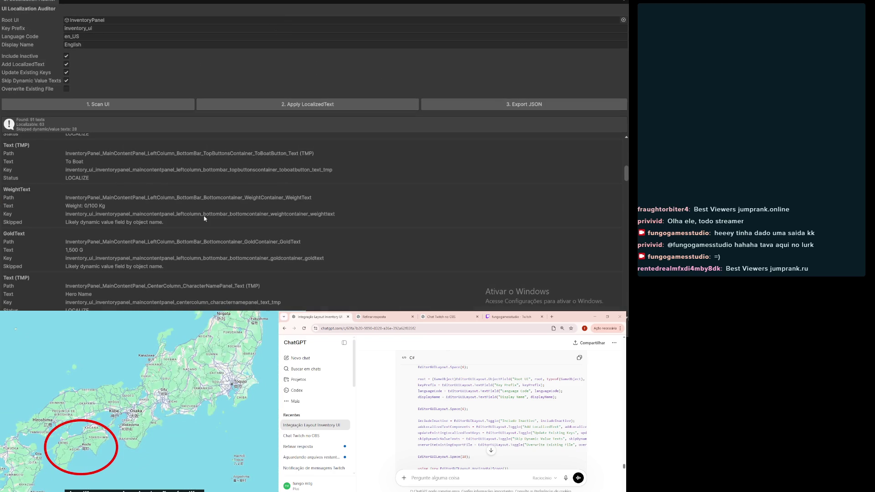
scroll(205, 214, "down", 8)
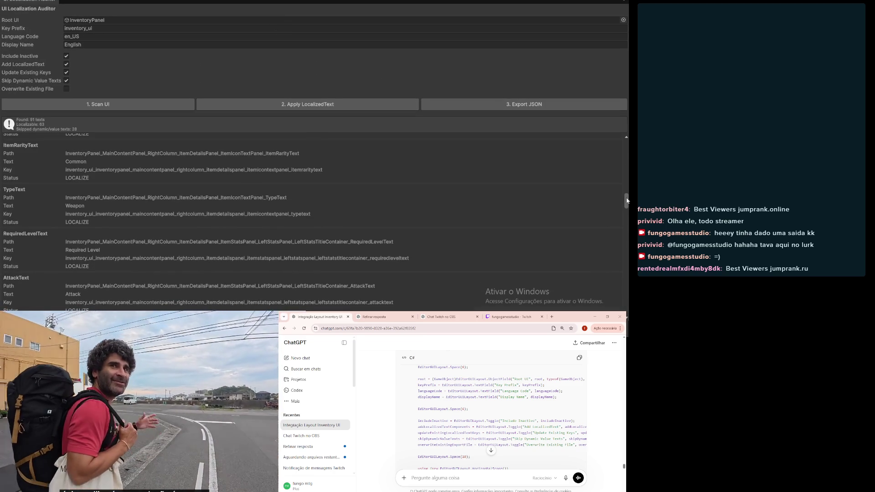
left_click_drag(626, 197, 630, 324)
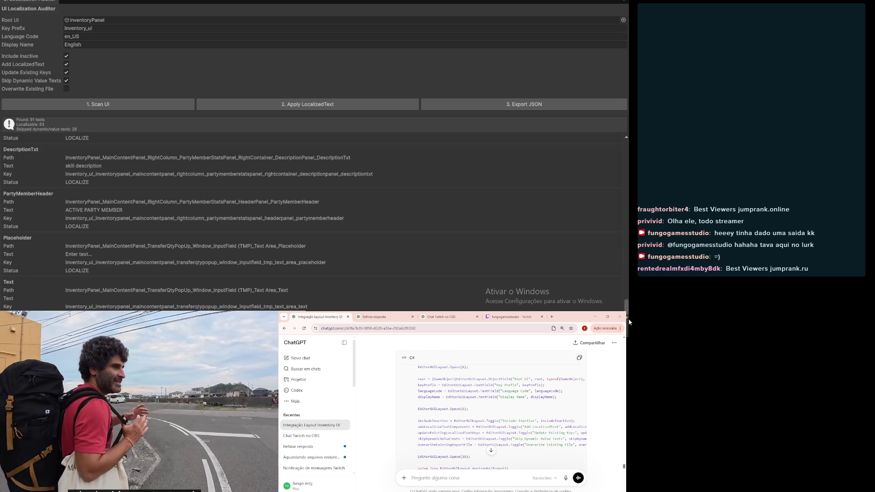
left_click_drag(626, 320, 602, 99)
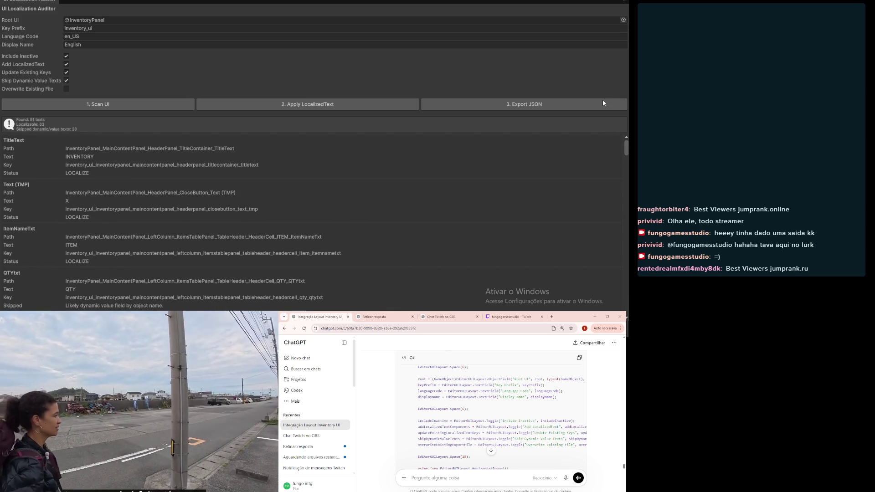
- Scroll the 63 localizable entries down to the Attack, Defense and Speed stat labels
scroll(72, 246, "down", 2)
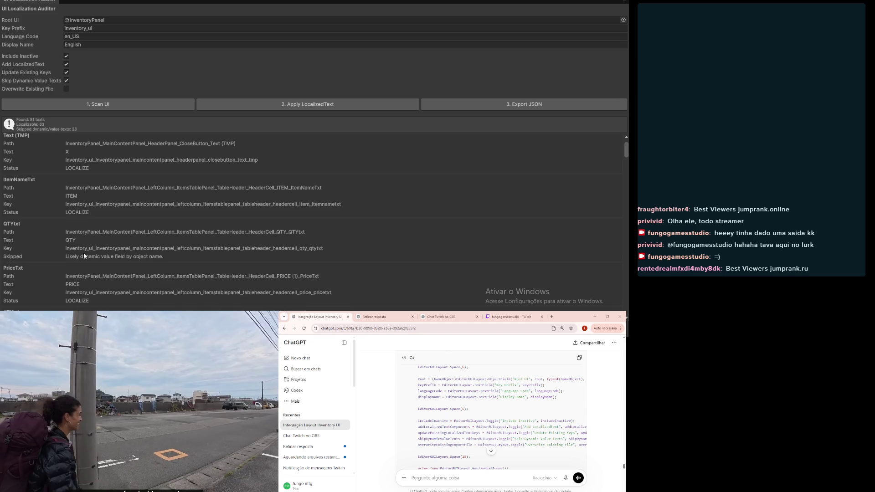
scroll(80, 185, "down", 8)
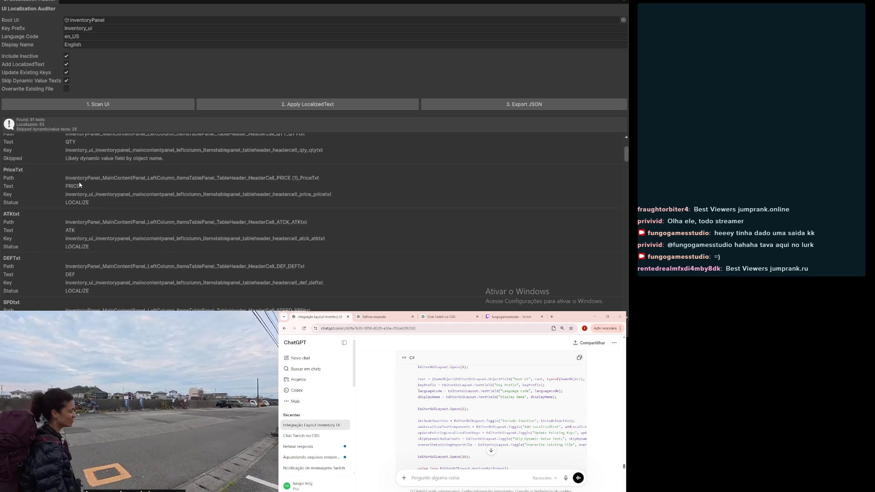
scroll(79, 185, "down", 5)
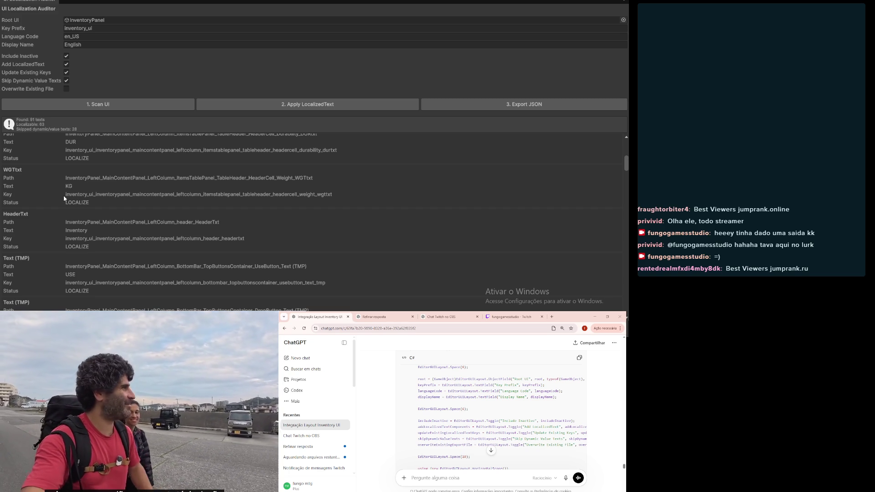
scroll(64, 198, "down", 8)
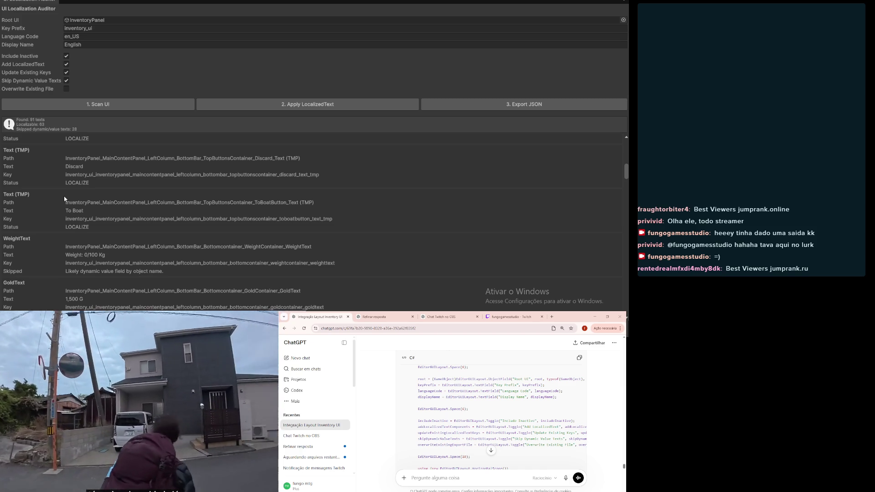
scroll(64, 199, "down", 10)
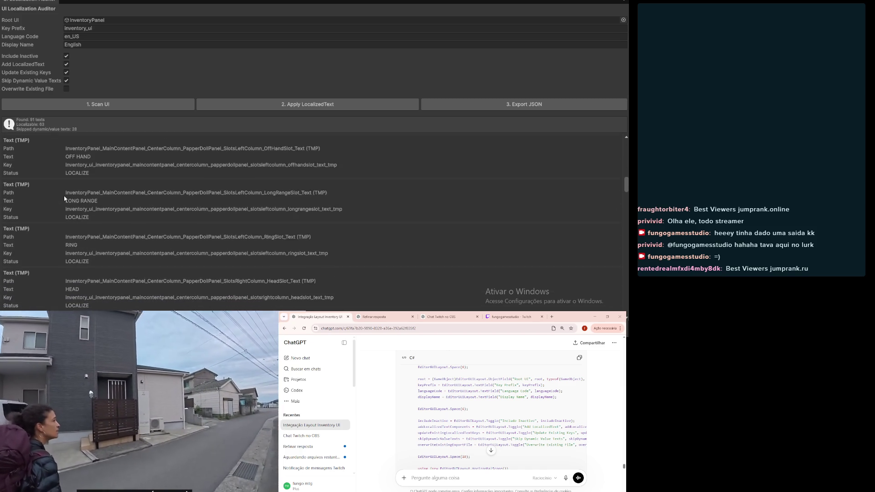
scroll(64, 199, "down", 10)
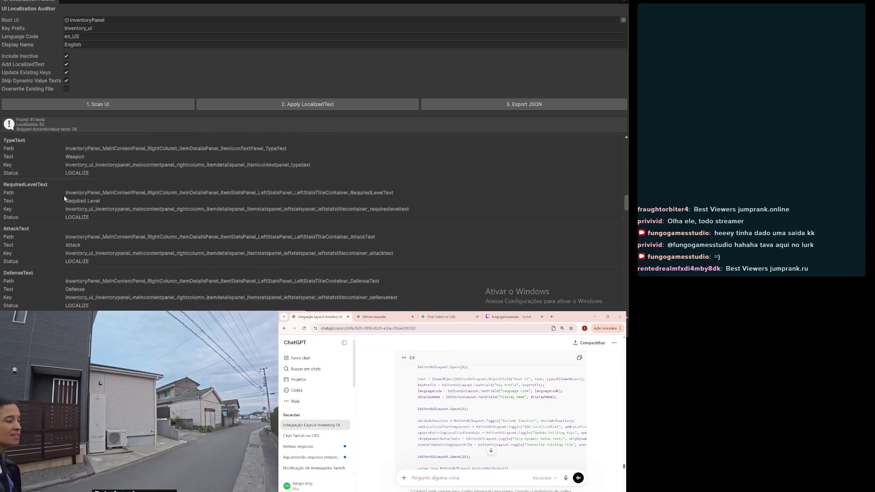
scroll(64, 199, "down", 10)
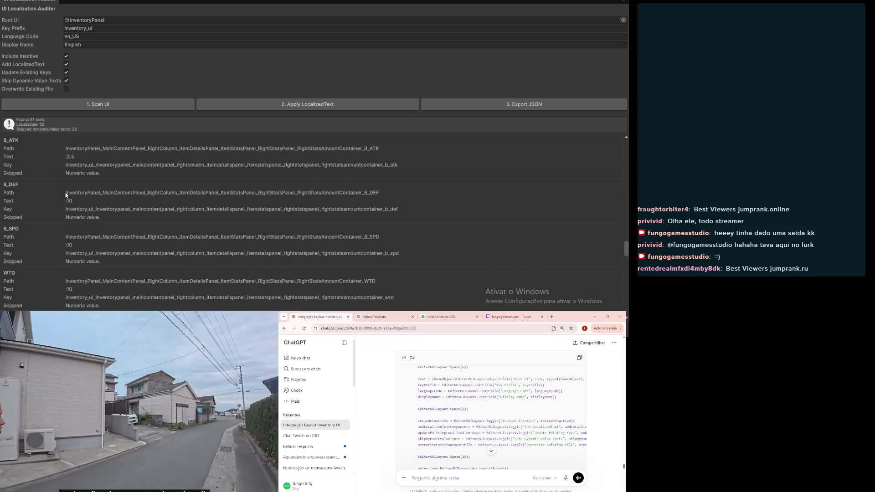
scroll(65, 195, "down", 10)
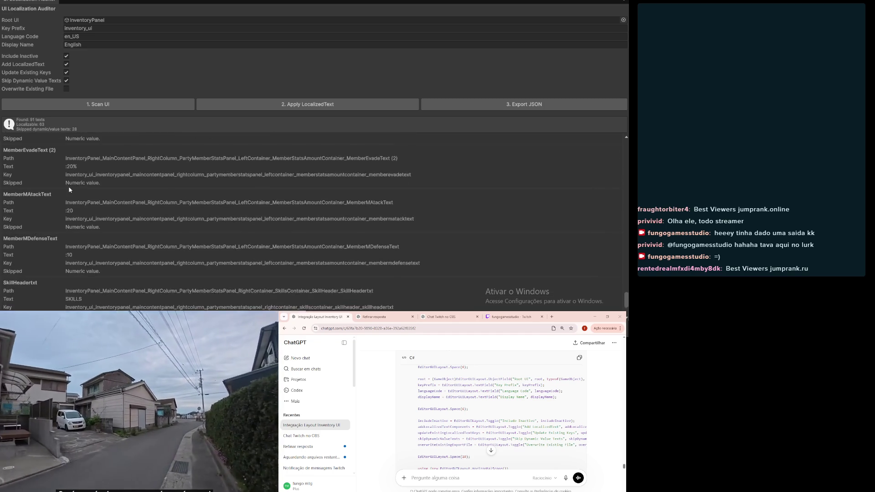
scroll(73, 200, "up", 5)
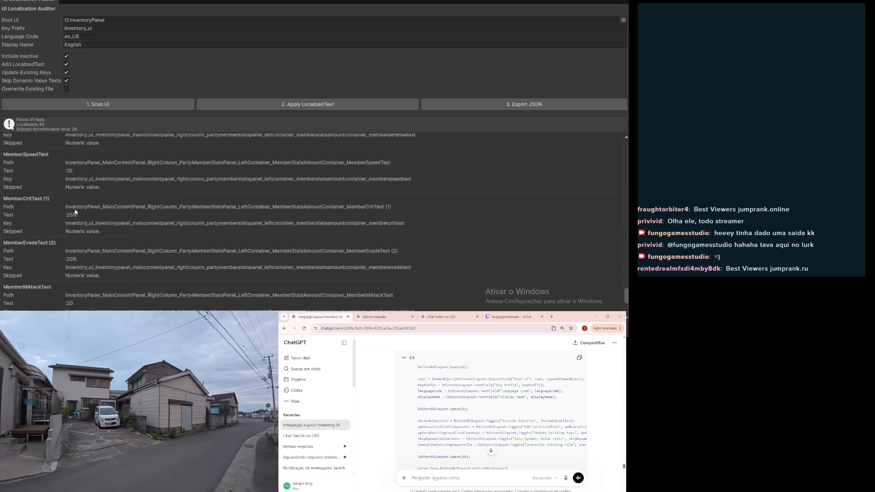
scroll(78, 205, "up", 10)
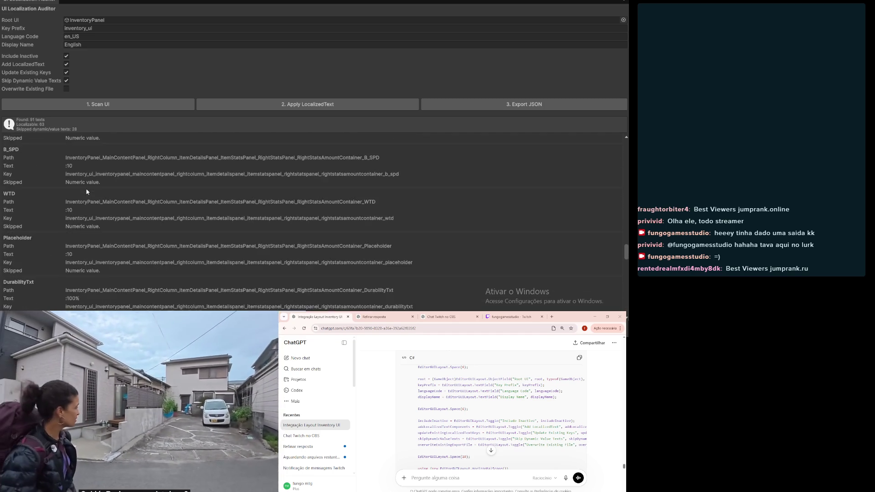
scroll(89, 189, "up", 10)
scroll(94, 183, "up", 5)
left_click_drag(621, 193, 625, 142)
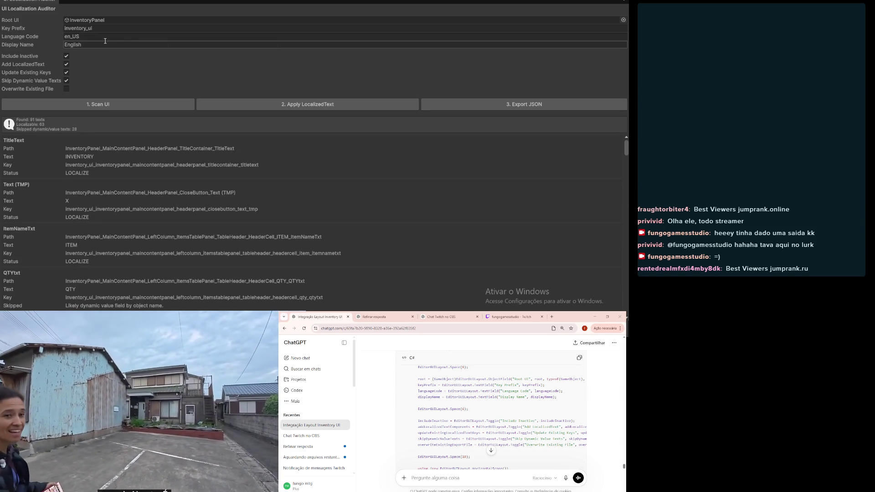
scroll(465, 445, "down", 5)
scroll(465, 444, "down", 3)
left_click_drag(624, 467, 626, 490)
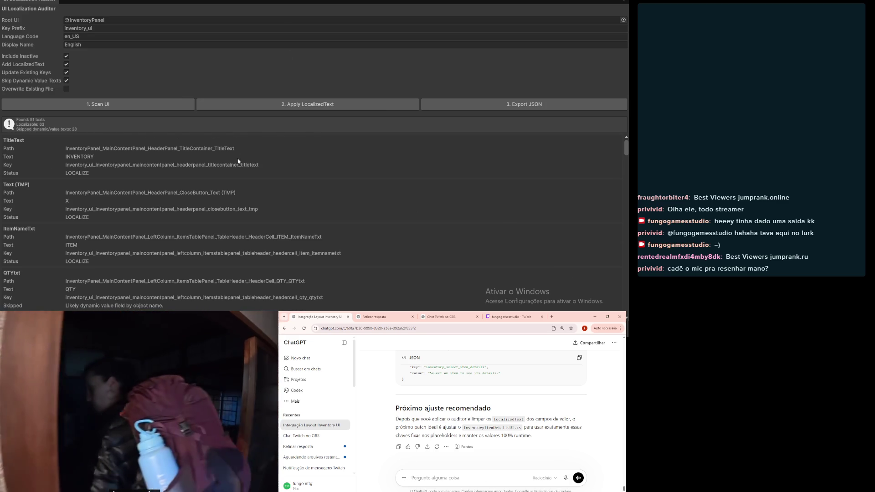
scroll(237, 161, "down", 10)
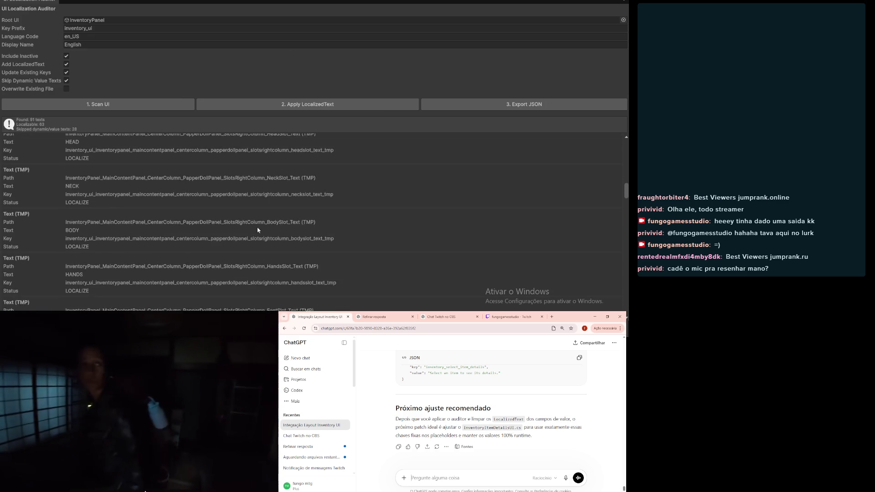
scroll(256, 225, "down", 10)
left_click(431, 474)
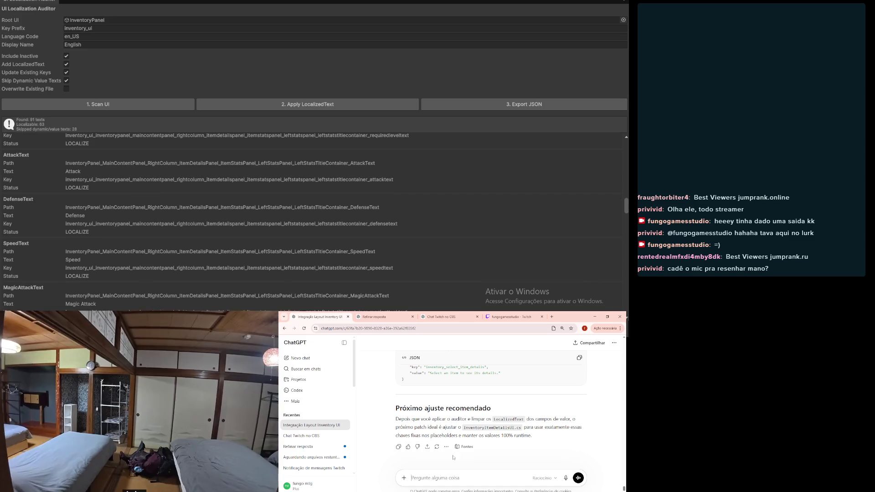
- Start a ChatGPT message with 'vamos fazer o seguinte'
type("vamos f")
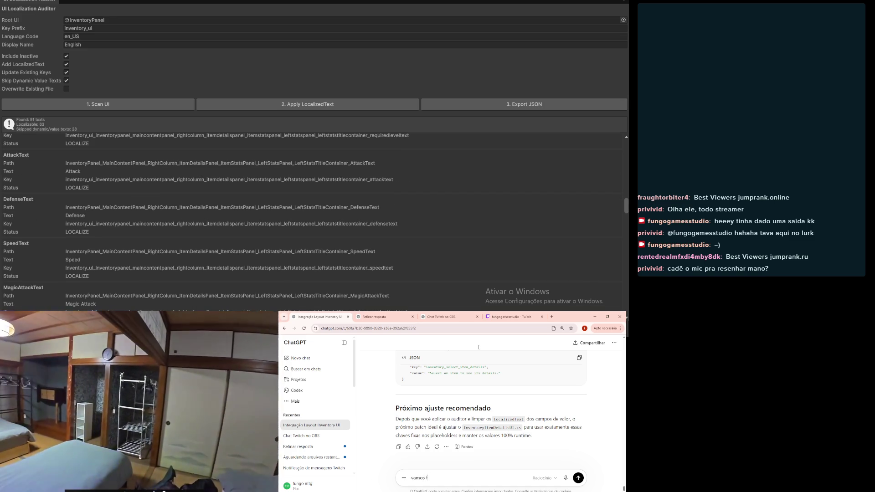
type("azer o seguinte, n")
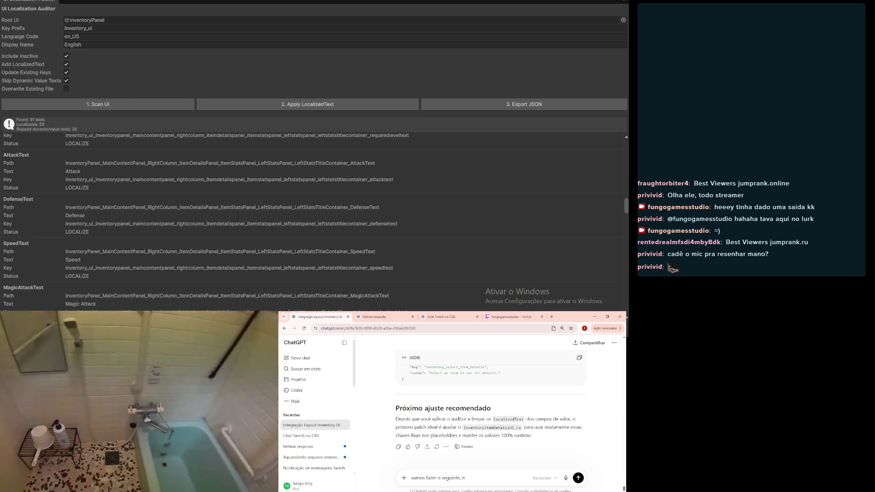
mouse_move(276, 305)
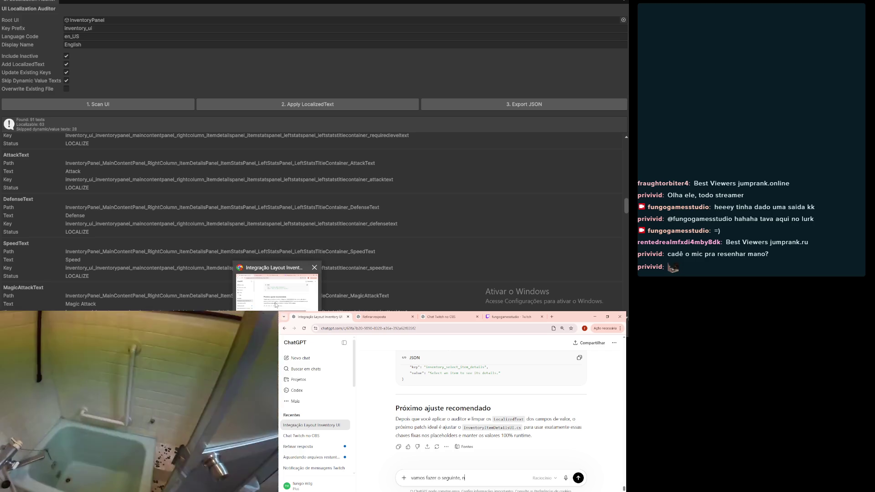
mouse_move(200, 308)
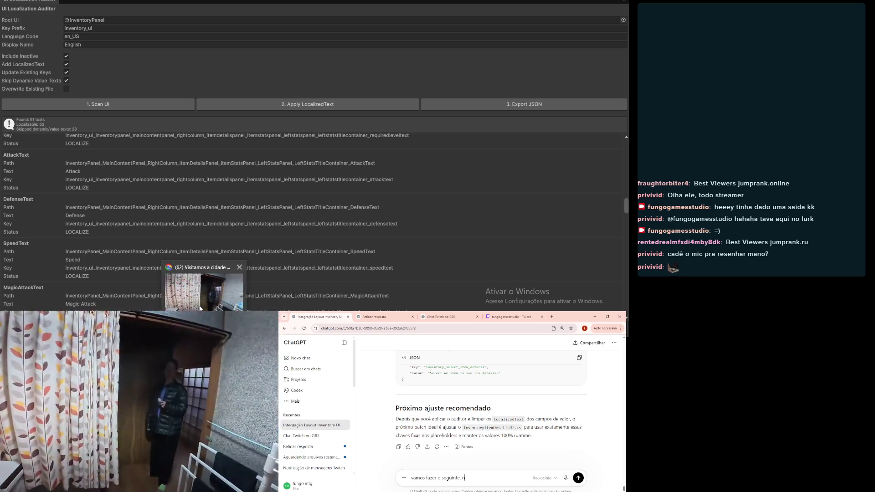
mouse_move(130, 318)
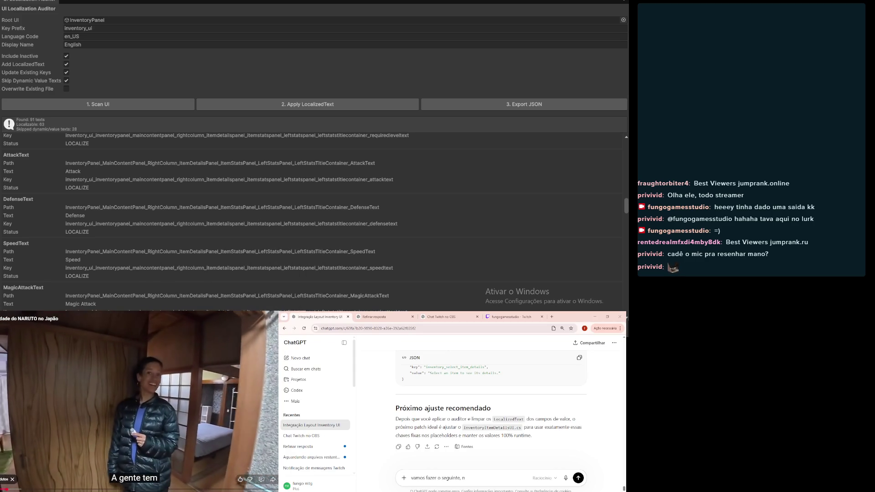
- Post 'suahuashuhasuhas' in the Twitch stream chat, then return to the YouTube video
key("Escape")
key("ctrl+Tab")
key("ctrl+Tab")
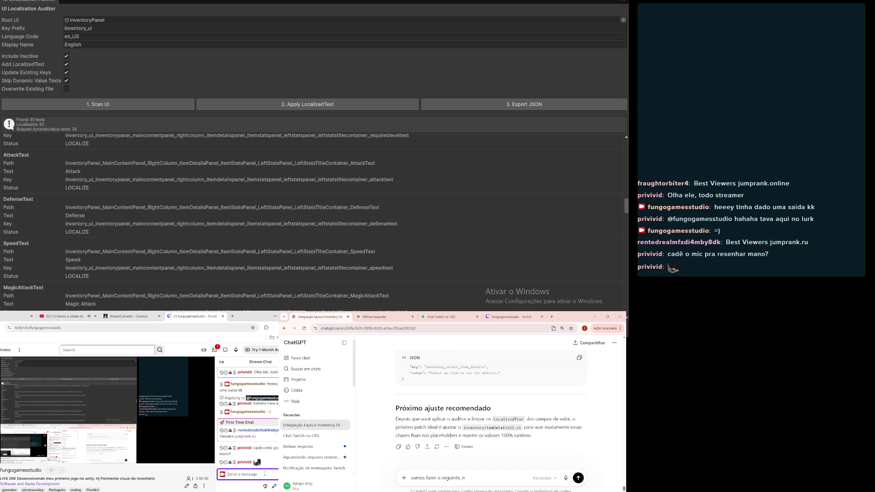
type("suahuashuhasuhas")
key("Return")
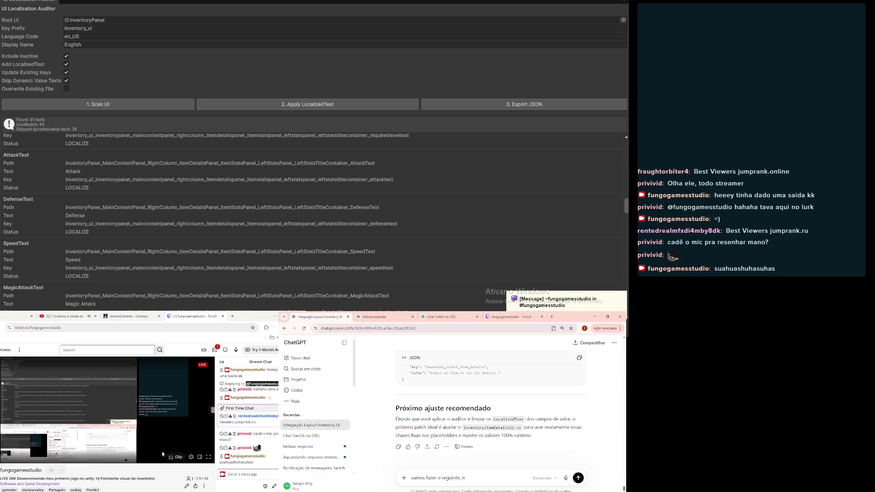
left_click(129, 316)
left_click(63, 316)
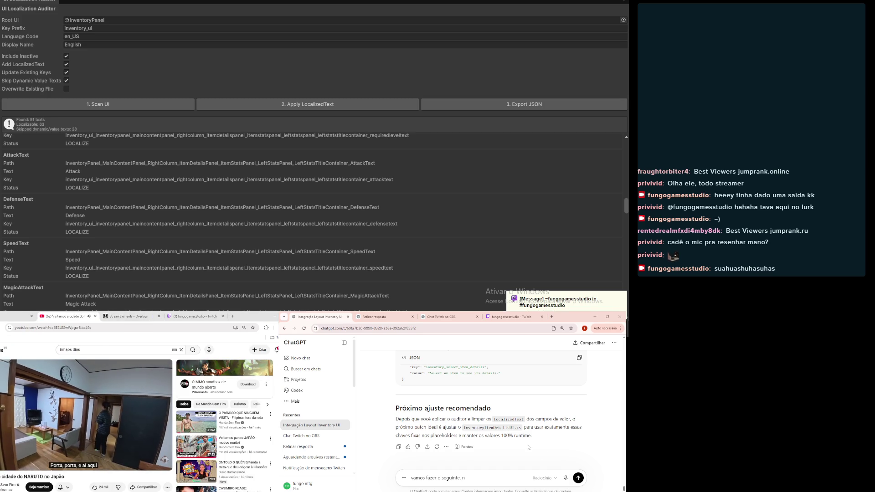
- Type 'não gostei das chaves geradas. o que o script deve fazer' in ChatGPT and begin a second line
scroll(466, 422, "up", 5)
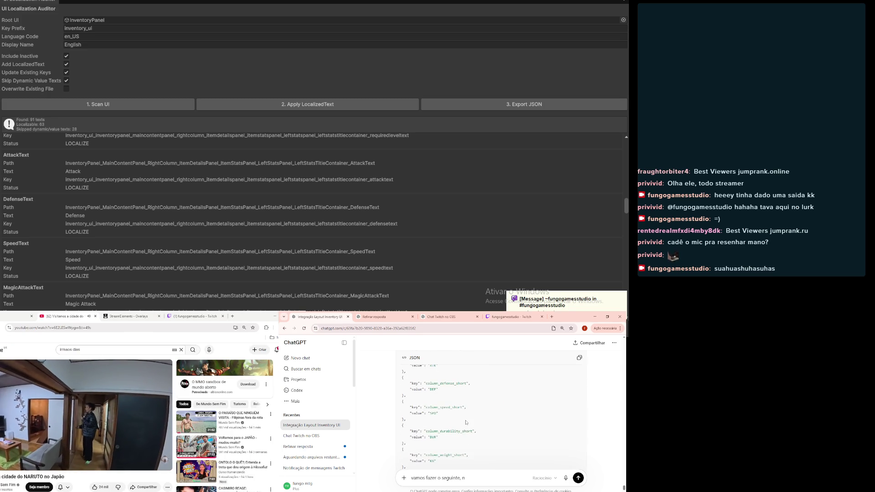
scroll(466, 422, "down", 10)
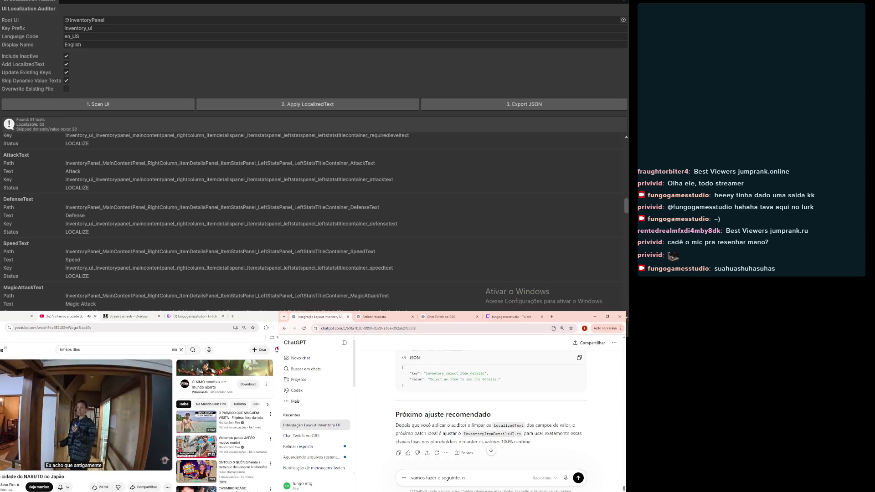
type("ão gostei das chaves geradas.")
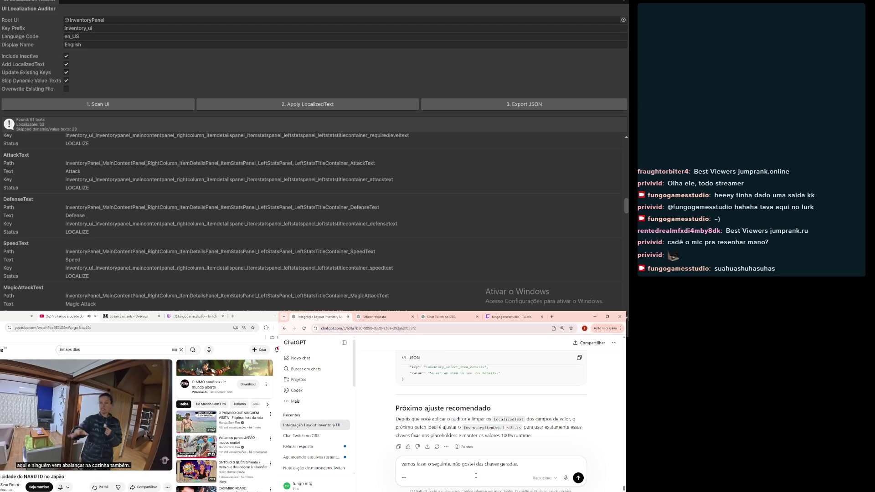
type(" o que")
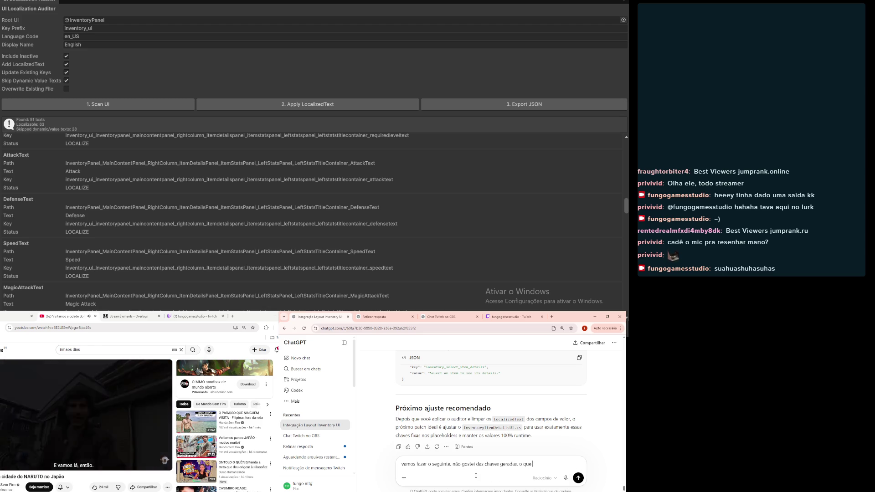
type(" o script deve fazer?")
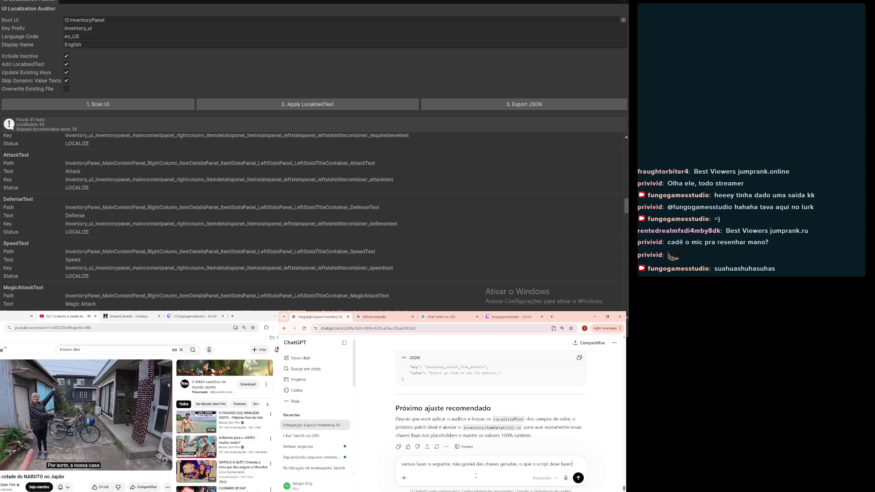
key("shift+Return")
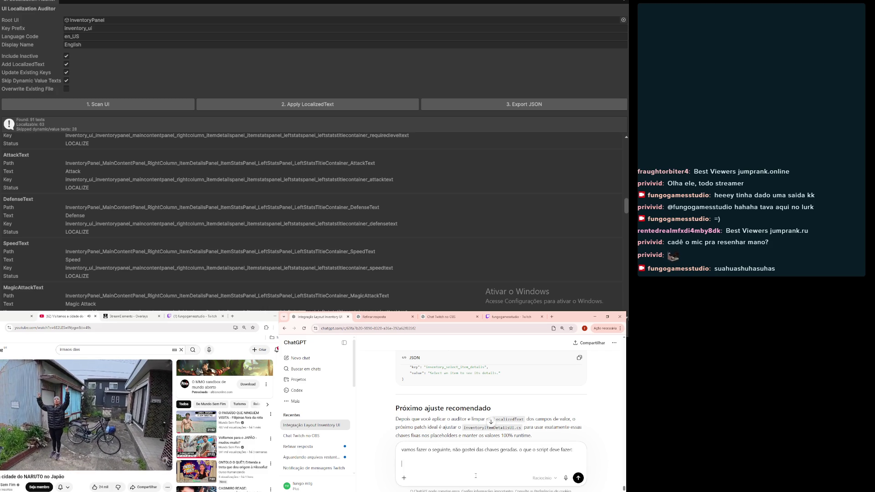
type("inspeciona")
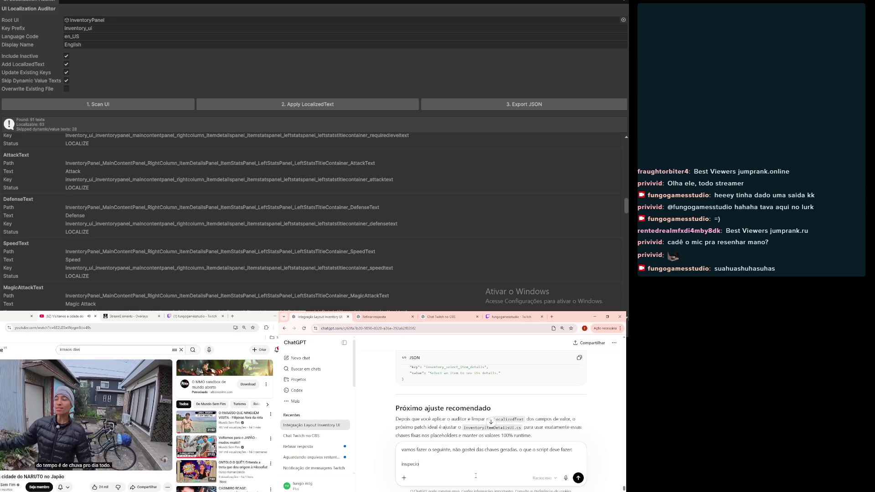
type("r todos o")
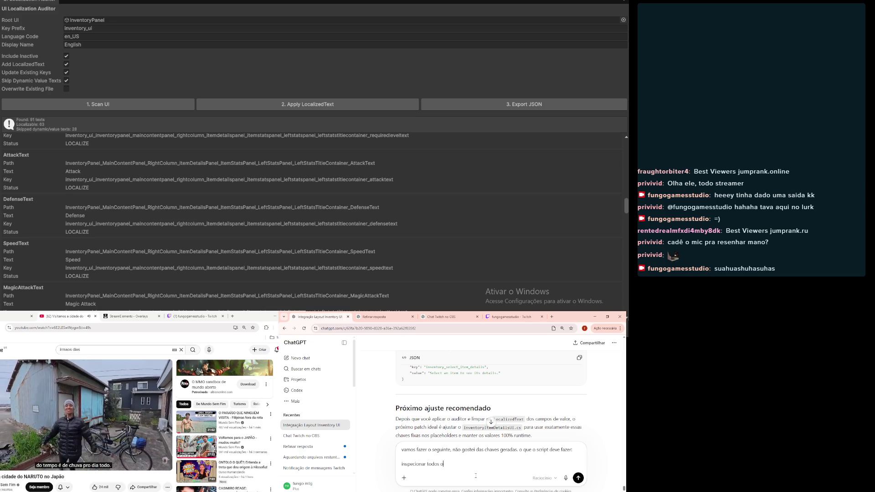
type("s Tm")
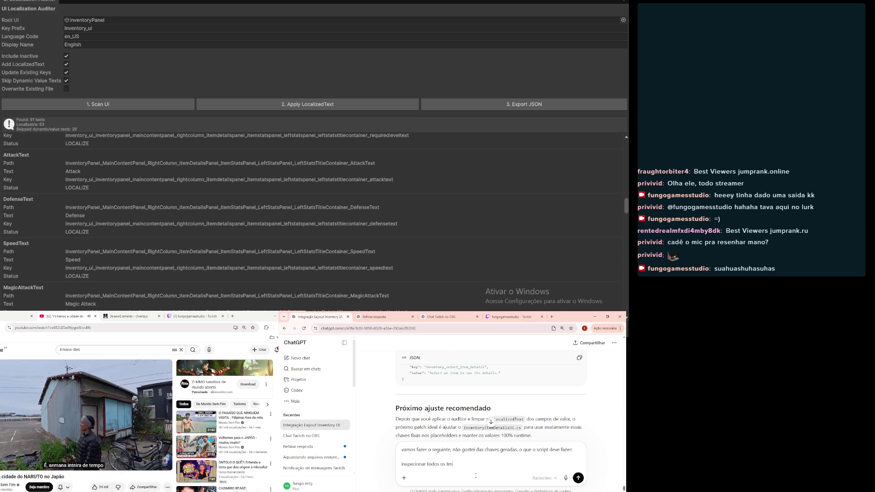
type("ps e aplica")
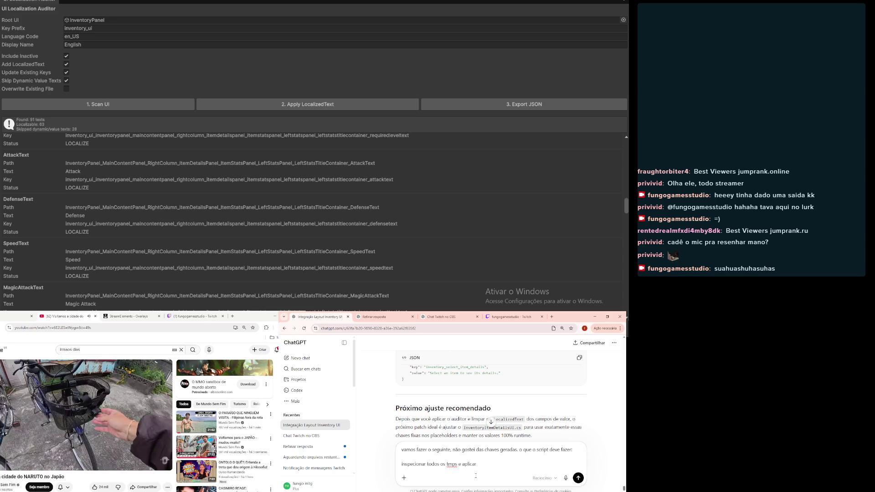
- Erase the draft's second line, then apply LocalizedText and export inventory_ui_en_US.json from the auditor
key("ctrl+BackSpace")
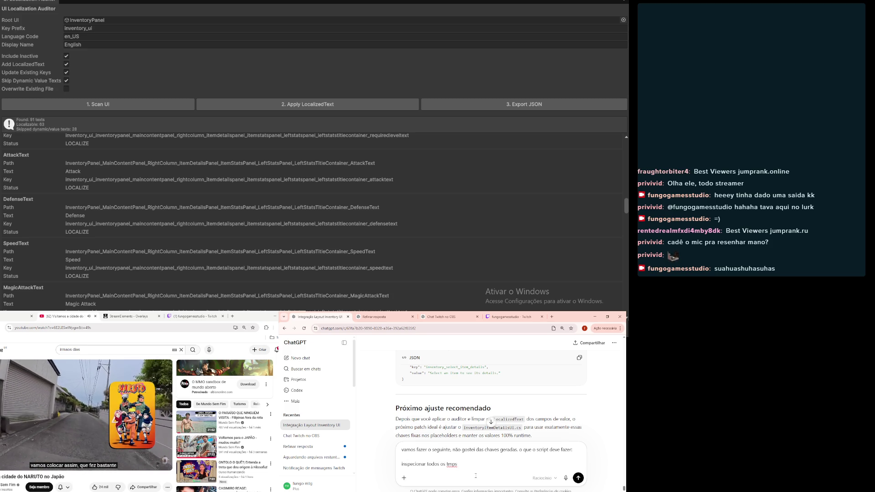
type("eapl")
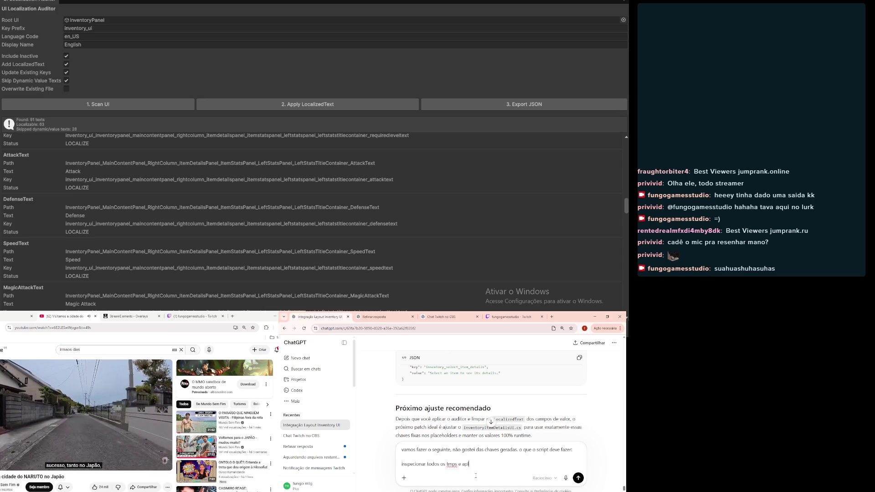
type("r o")
type(" loca")
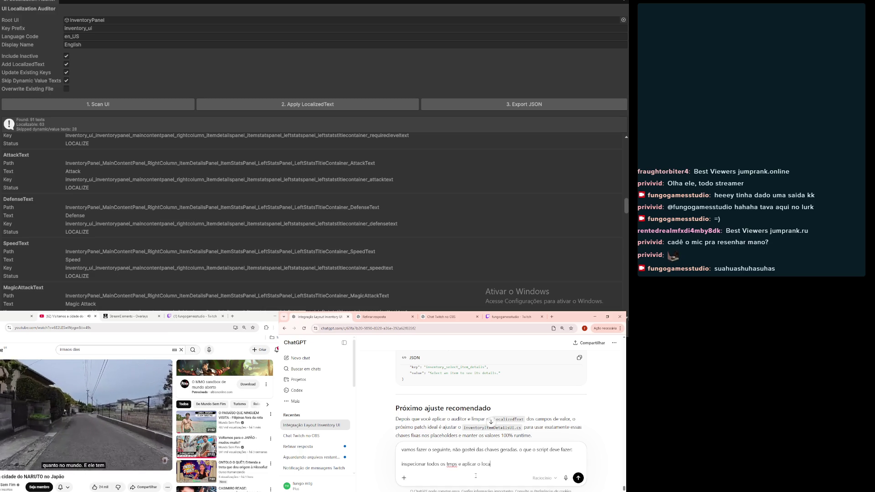
type("lized text")
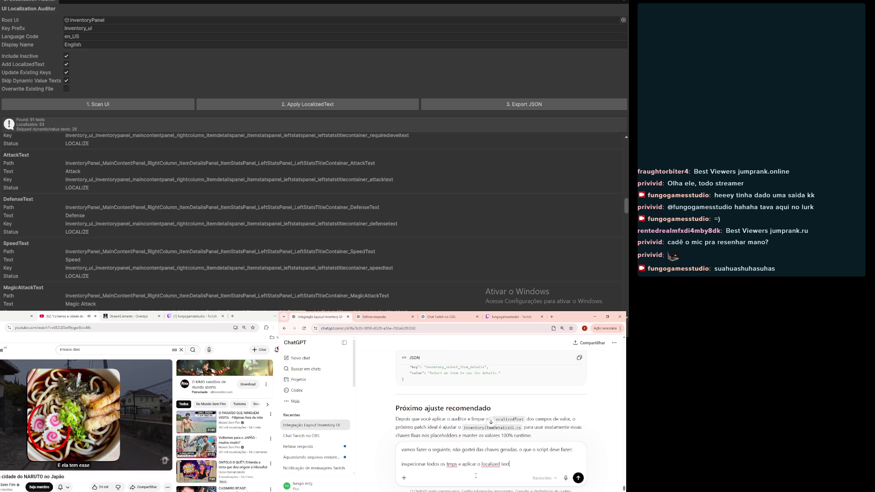
type("e exportar")
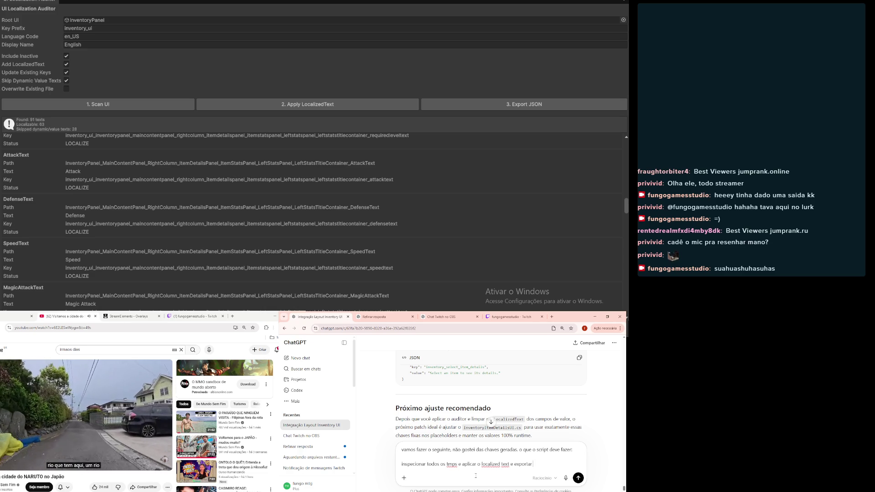
key("BackSpace")
key("BackSpace")
key("BackSpace")
key("BackSpace")
key("BackSpace")
key("BackSpace")
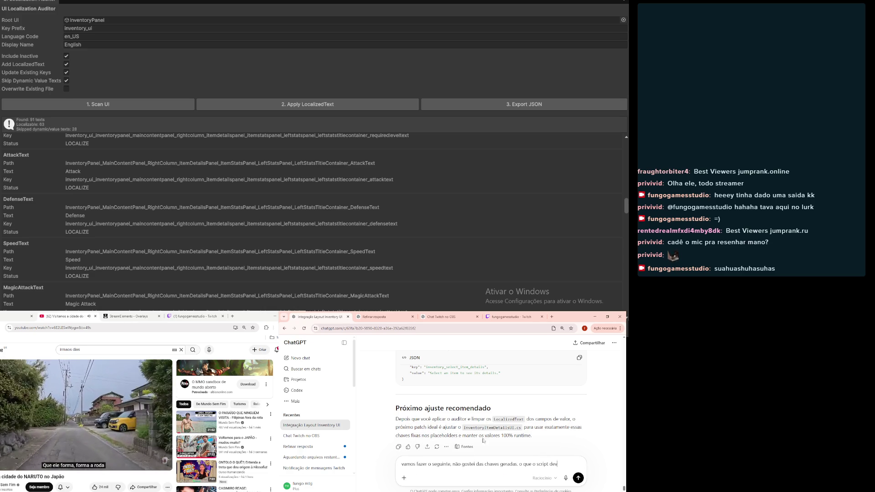
left_click(283, 108)
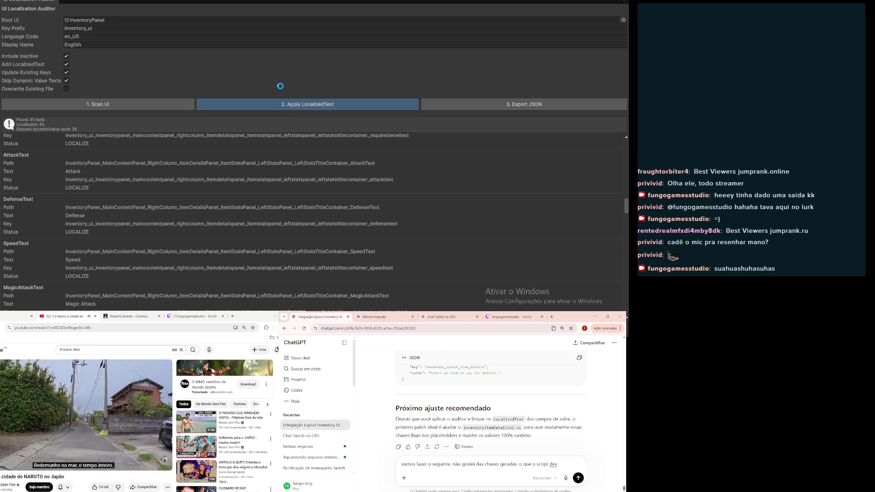
left_click(492, 102)
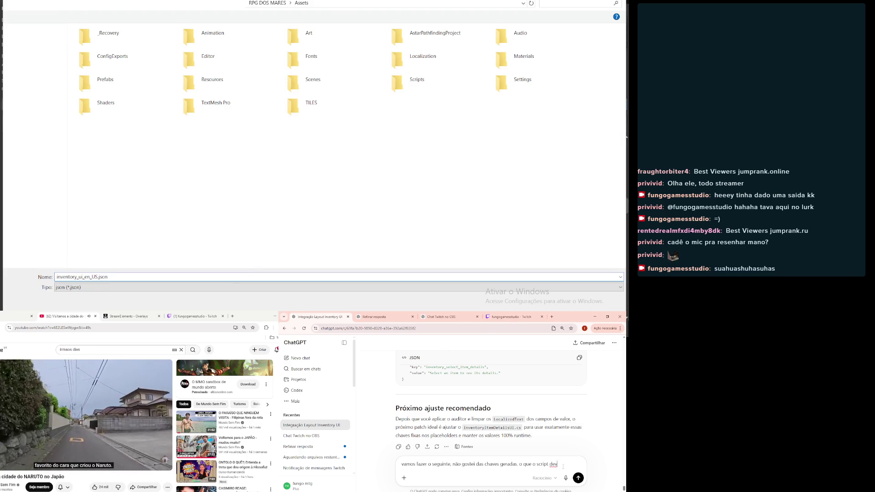
- Clear the ChatGPT draft and save inventory_ui_en_US.json to the Área de Trabalho desktop
left_click_drag(563, 466, 392, 473)
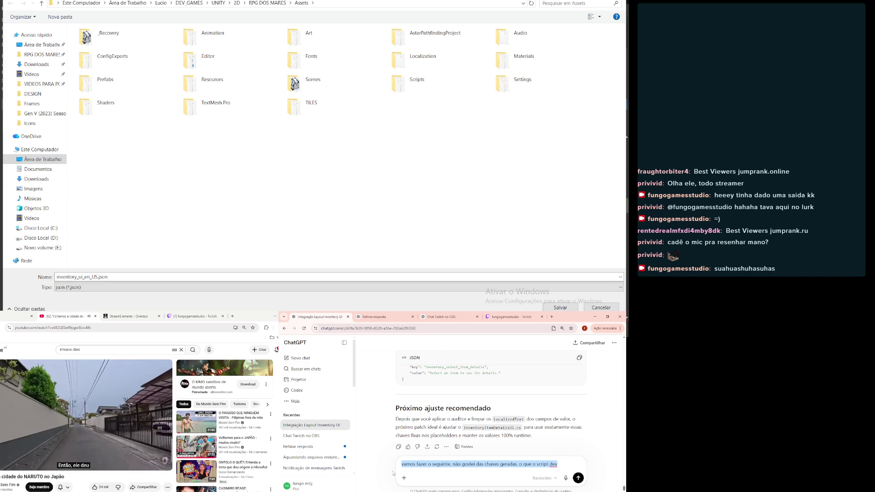
key("BackSpace")
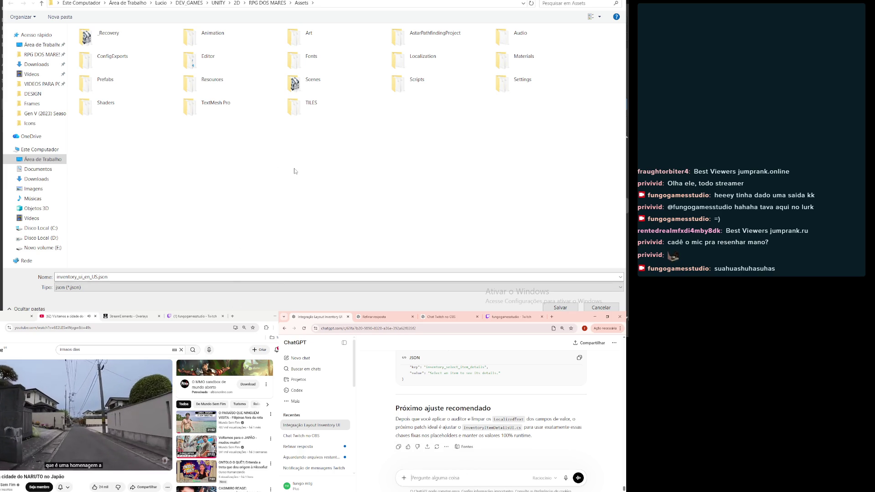
left_click(42, 44)
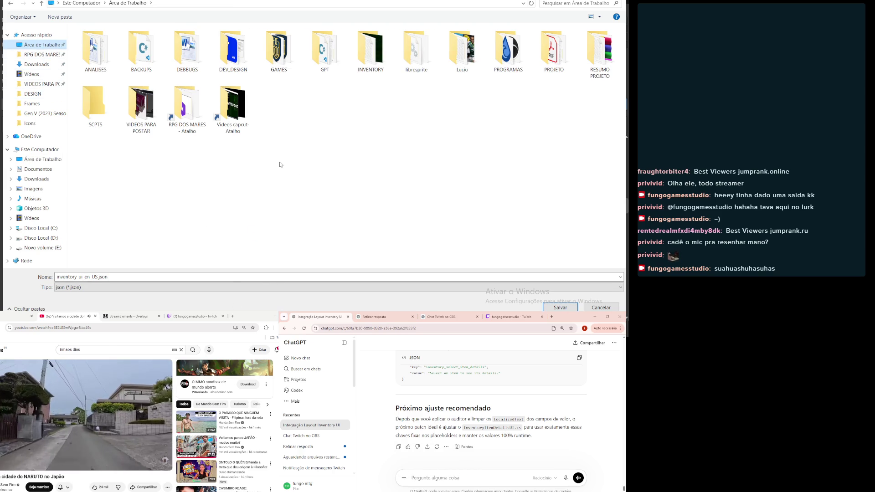
left_click(559, 307)
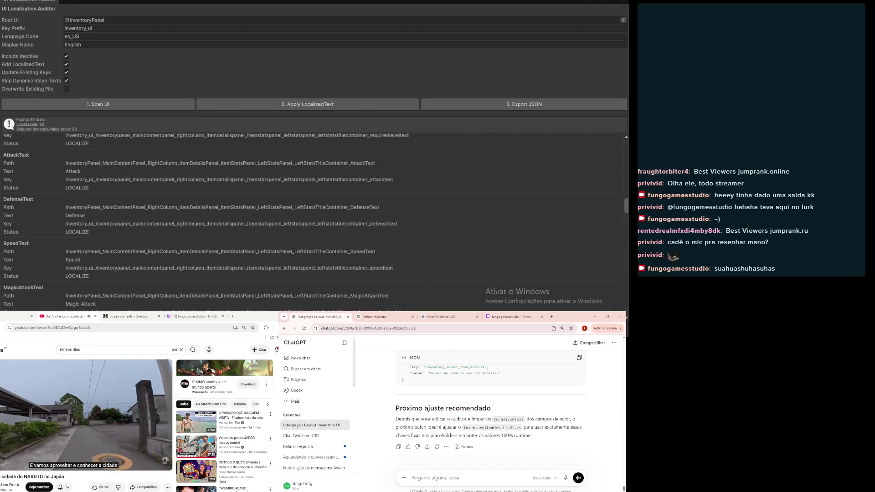
- Restore the maximized auditor window and minimize Unity to reveal the desktop
key("super+Down")
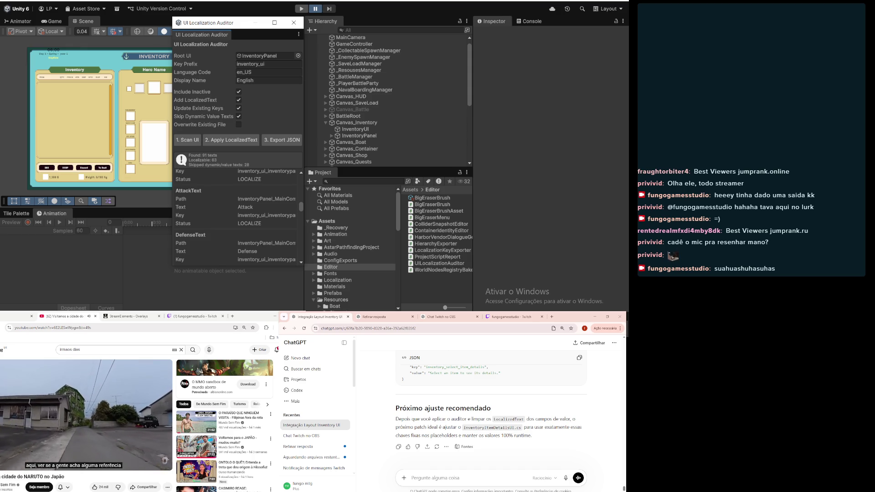
key("alt+Tab")
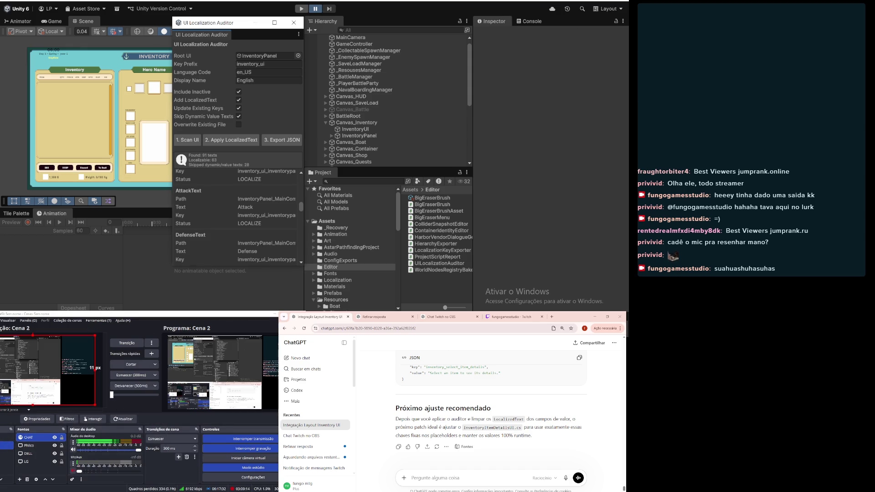
key("super+Down")
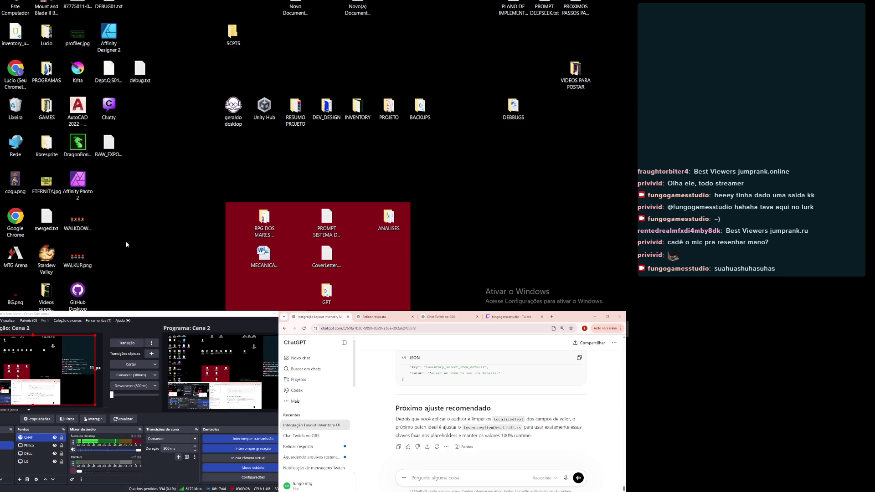
- Open inventory_ui_en_US.json in VS Code, paste its full contents into the ChatGPT prompt, then close it
double_click(15, 34)
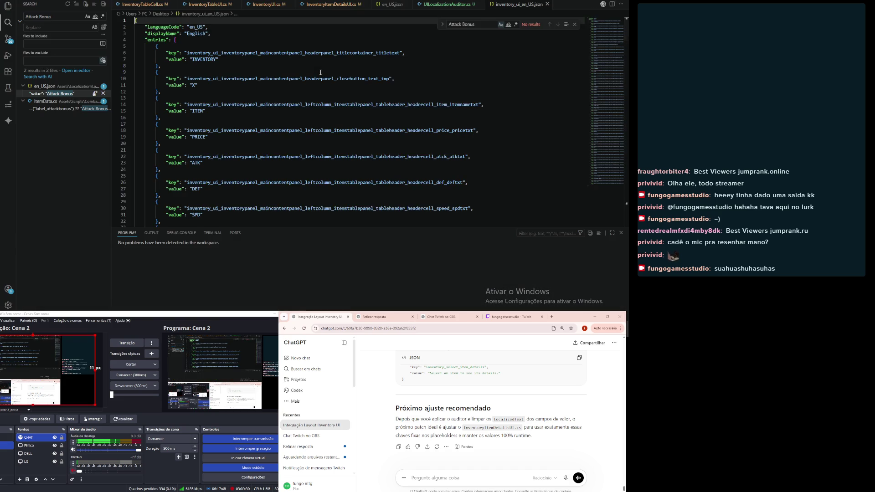
double_click(319, 105)
key("ctrl+a")
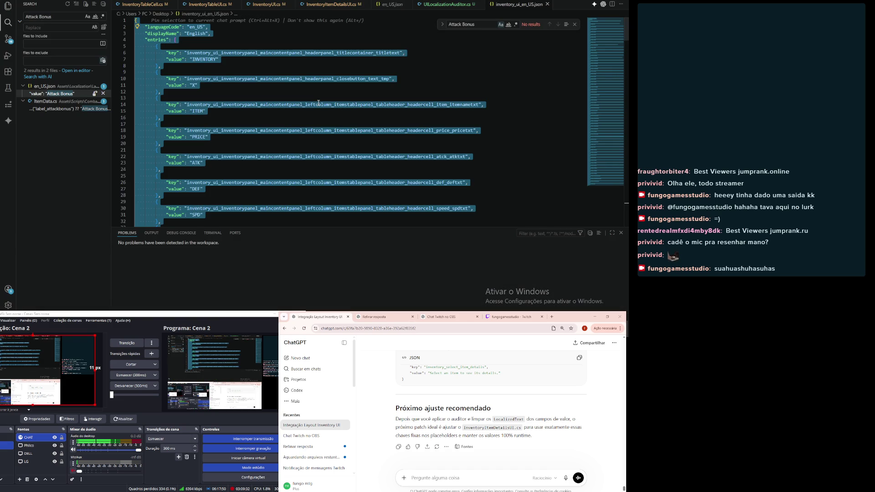
left_click(436, 477)
key("ctrl+v")
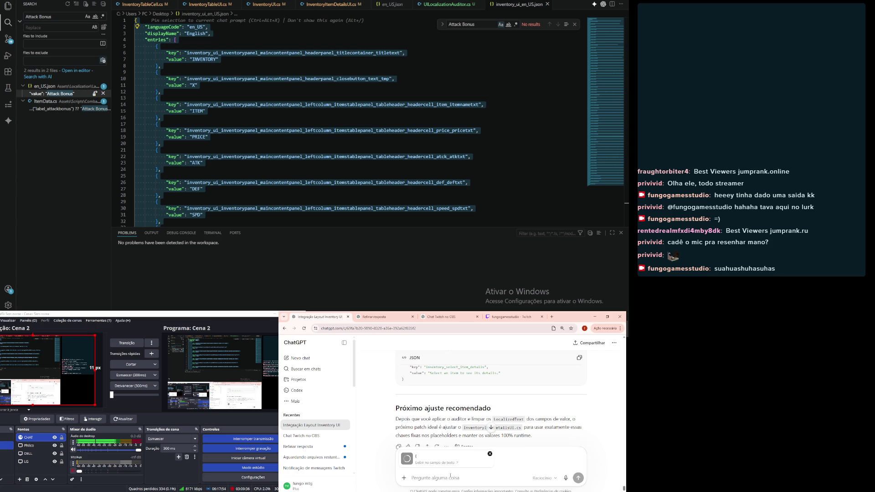
left_click(548, 4)
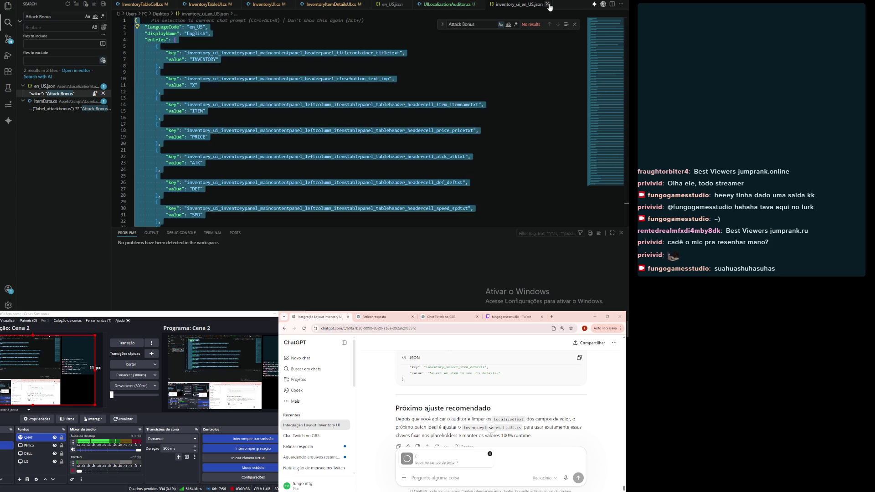
left_click(547, 4)
key("super+d")
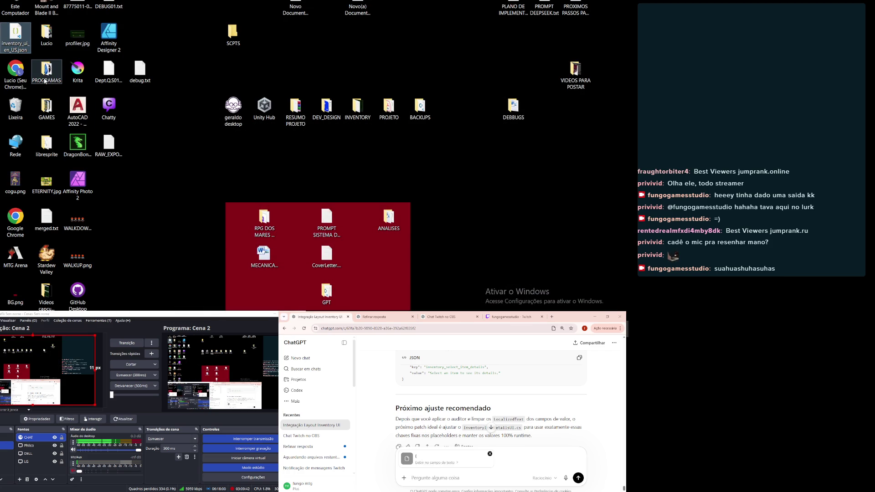
- Permanently delete the desktop JSON and send ChatGPT the attached JSON asking for better keys
key("shift+Delete")
key("Return")
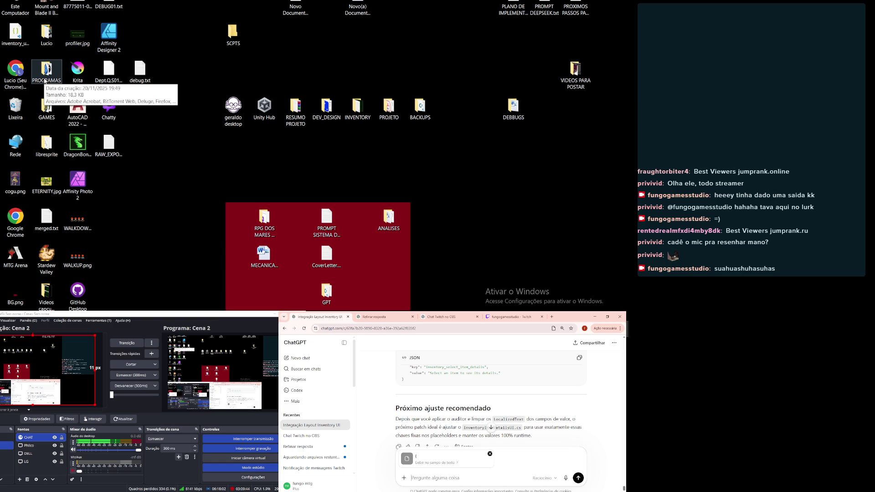
scroll(468, 405, "down", 1)
left_click(438, 477)
type("pre")
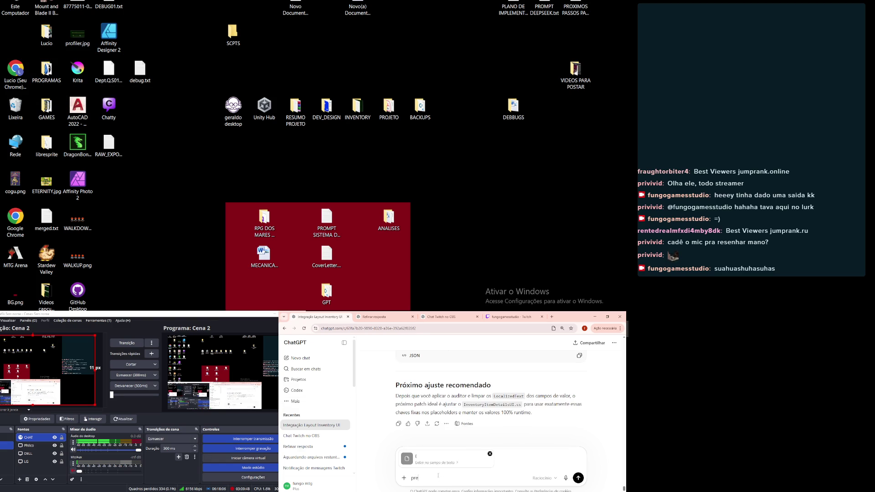
type(" que")
type("lhore")
type("s chave")
type("aram")
type("es")
key("Return")
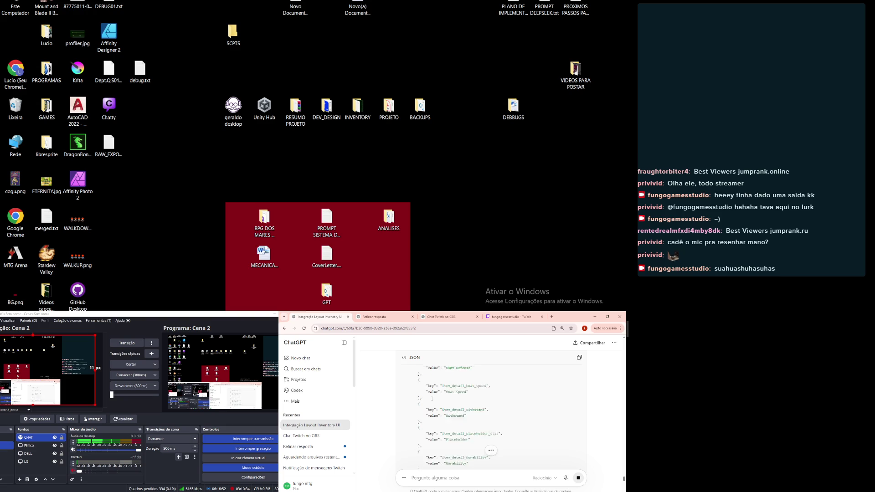
- Read through ChatGPT's revised short-key JSON and its 'Não coloque no arquivo de UI' removal list
scroll(432, 400, "down", 6)
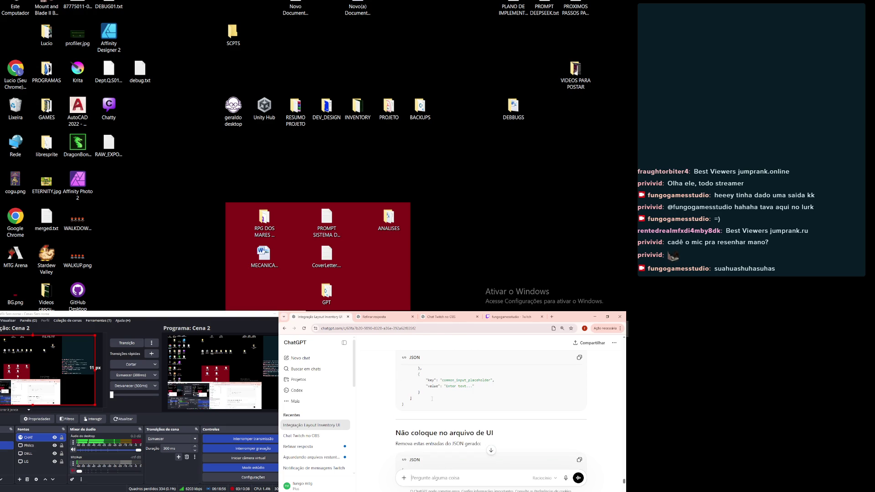
scroll(436, 436, "down", 2)
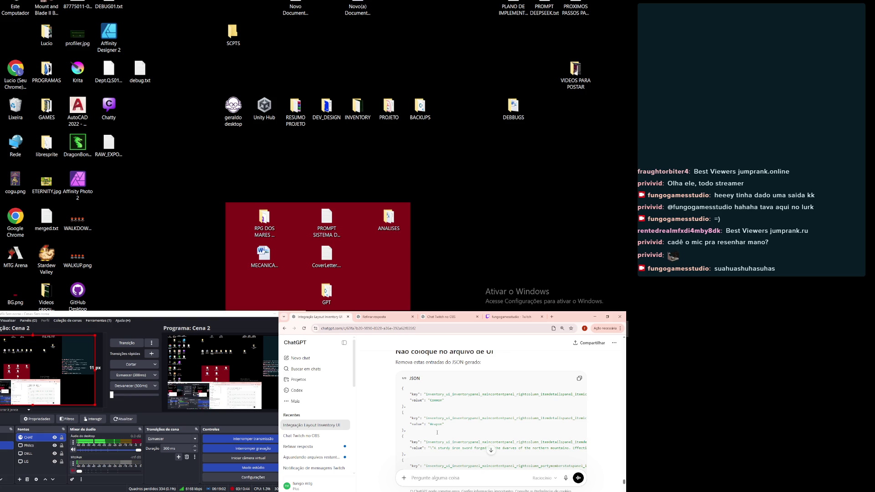
scroll(437, 432, "down", 1)
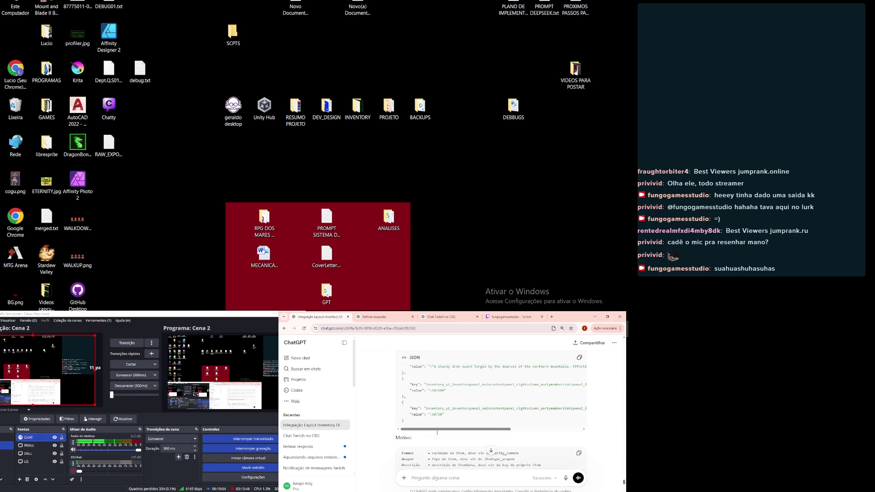
key("alt+Tab")
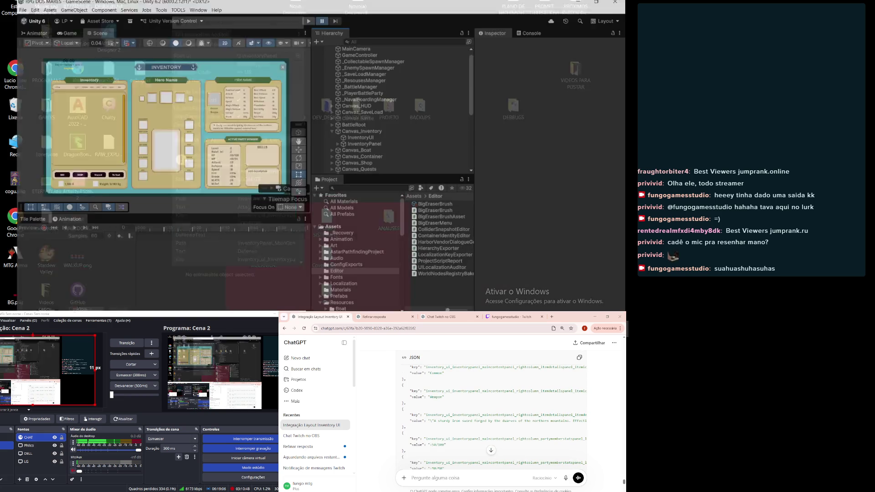
- Close the UI Localization Auditor and inspect the first JSON key line in ChatGPT's reply
left_click(299, 22)
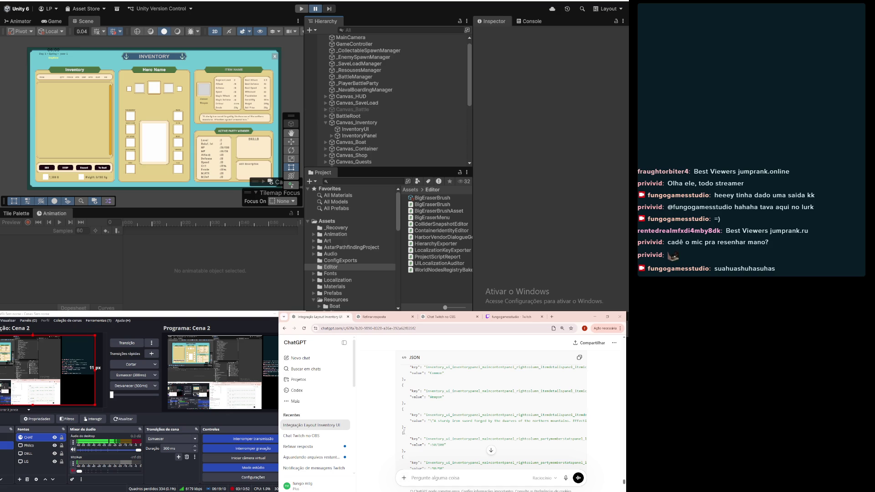
scroll(403, 433, "up", 2)
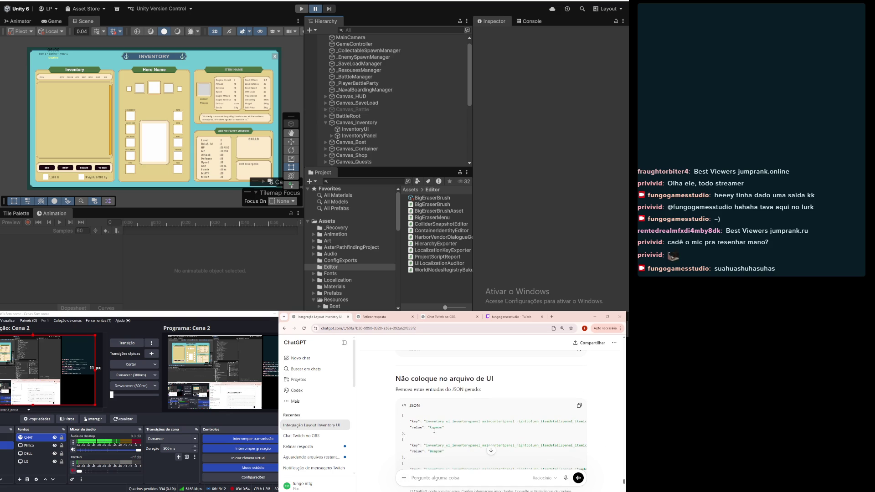
left_click_drag(403, 420, 551, 421)
left_click(557, 422)
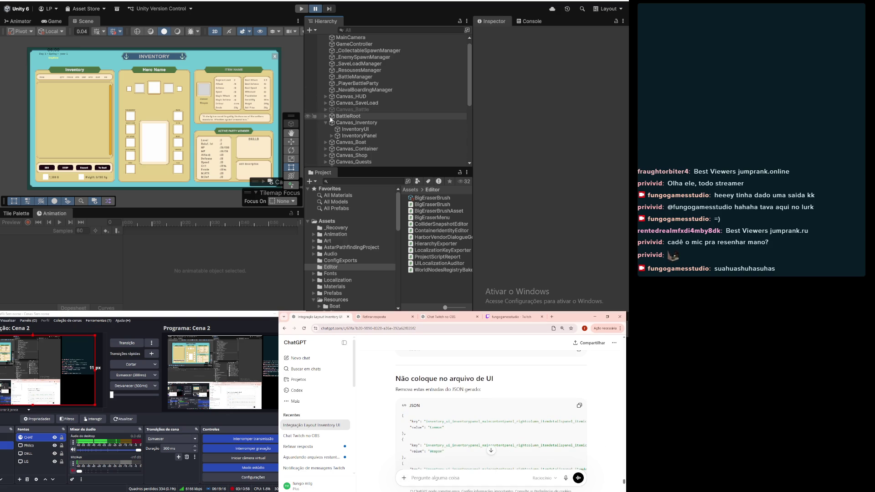
- Expand InventoryPanel and MainContentPanel to show HeaderPanel, LeftColumn, CenterColumn, RightColumn and TransferQtyPopUp
scroll(333, 114, "down", 2)
scroll(333, 114, "down", 2)
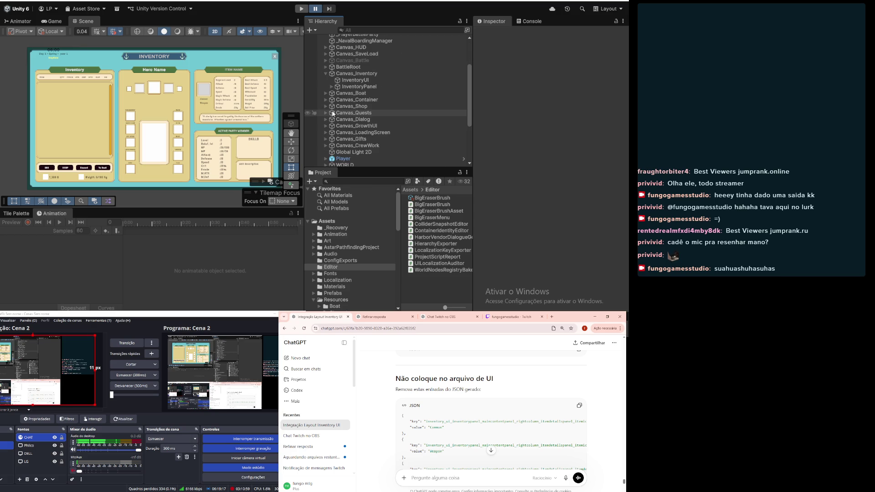
left_click(332, 86)
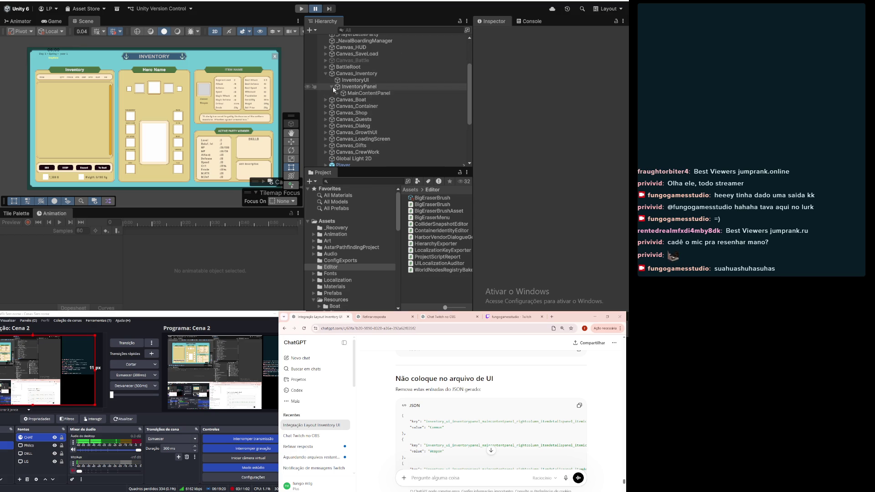
left_click(337, 93)
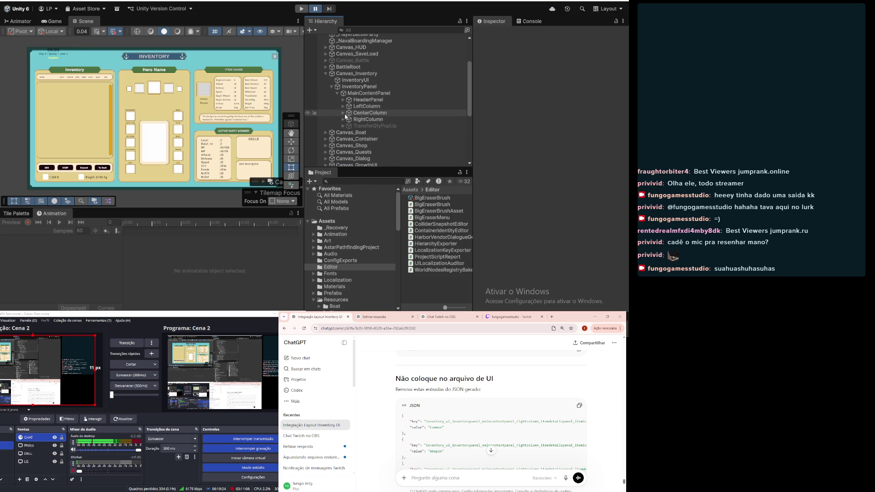
left_click(276, 315)
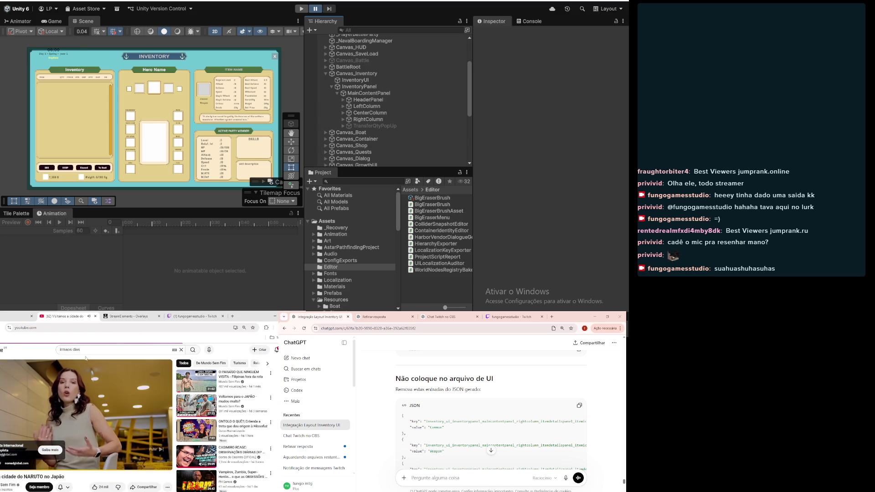
- Filter the YouTube home feed to Música and play the Mellow Soul vinyl set
key("alt+Left")
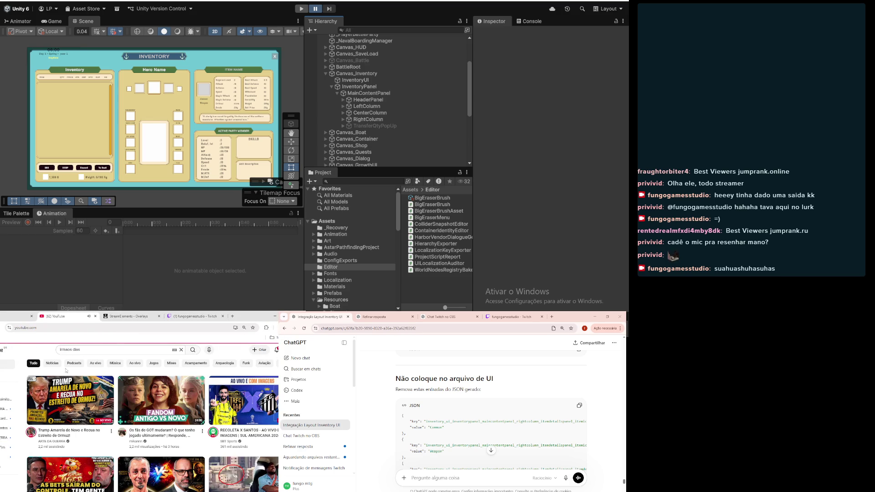
left_click(116, 364)
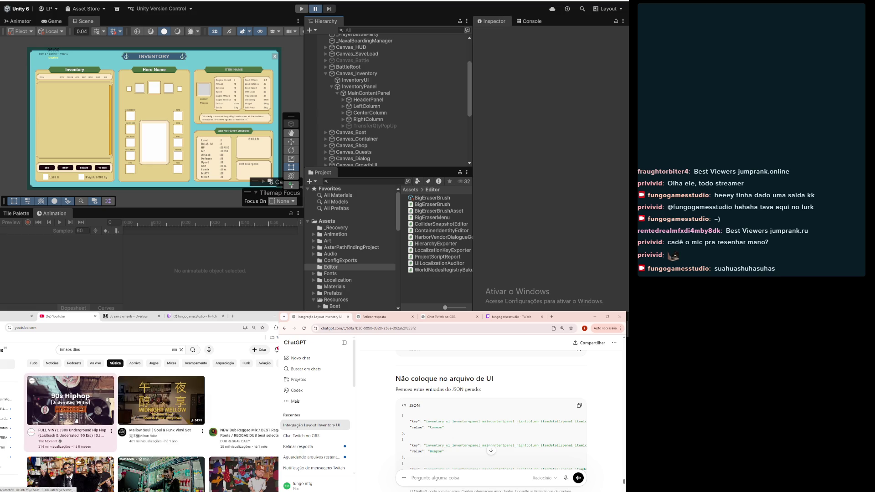
mouse_move(156, 399)
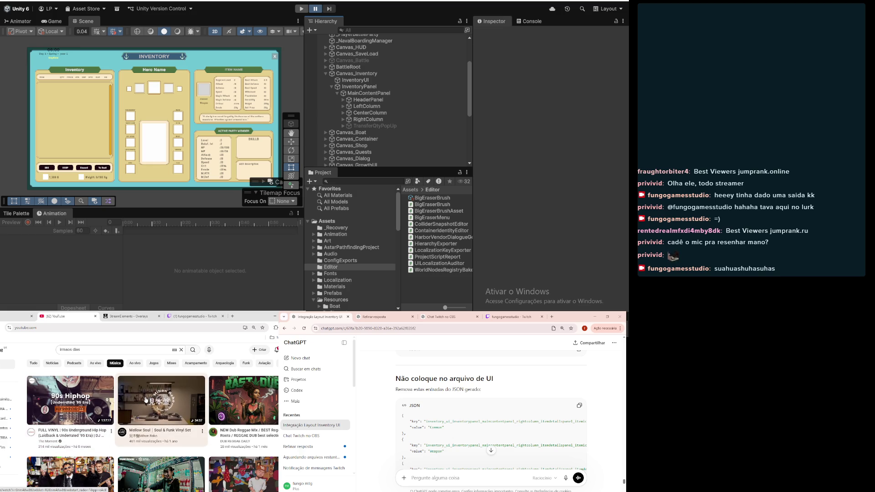
scroll(146, 400, "down", 2)
scroll(146, 407, "up", 2)
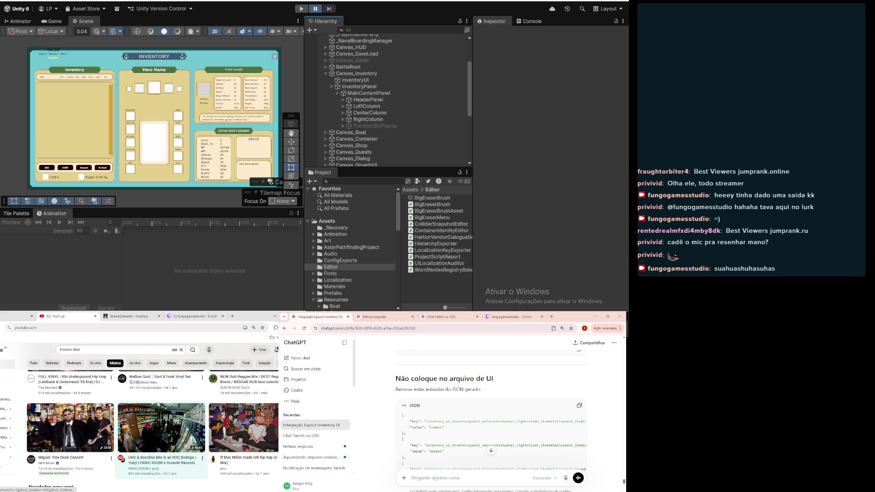
scroll(146, 407, "up", 1)
left_click(147, 406)
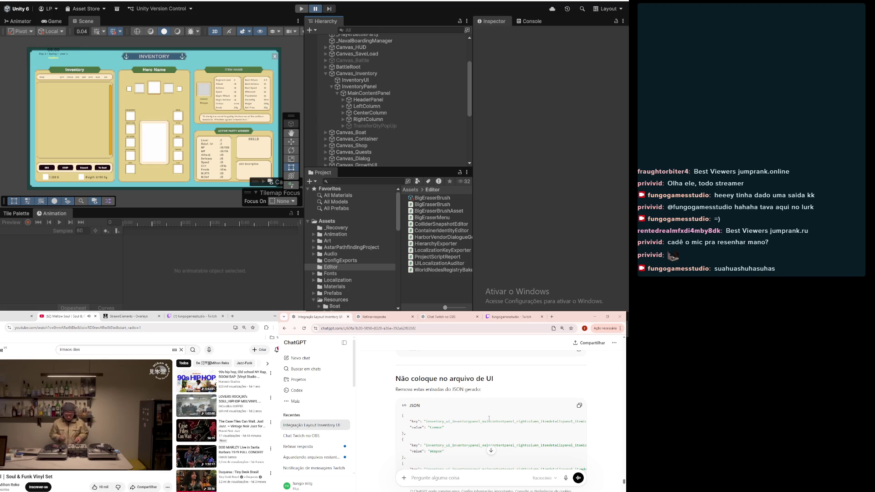
scroll(205, 81, "up", 2)
scroll(205, 81, "down", 3)
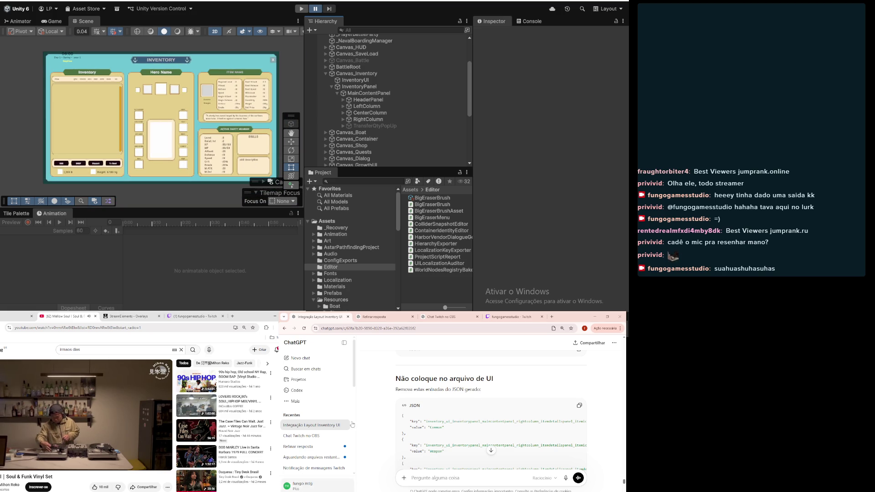
- Expand RightColumn, ItemDetailsPanel and ItemIconTextPanel to reveal ItemRarityText and TypeText
scroll(475, 411, "down", 5)
scroll(474, 411, "down", 8)
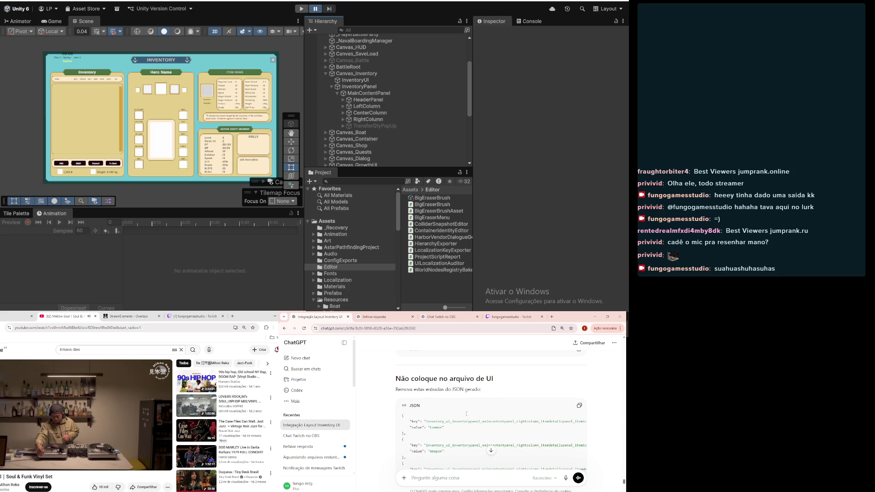
left_click(342, 119)
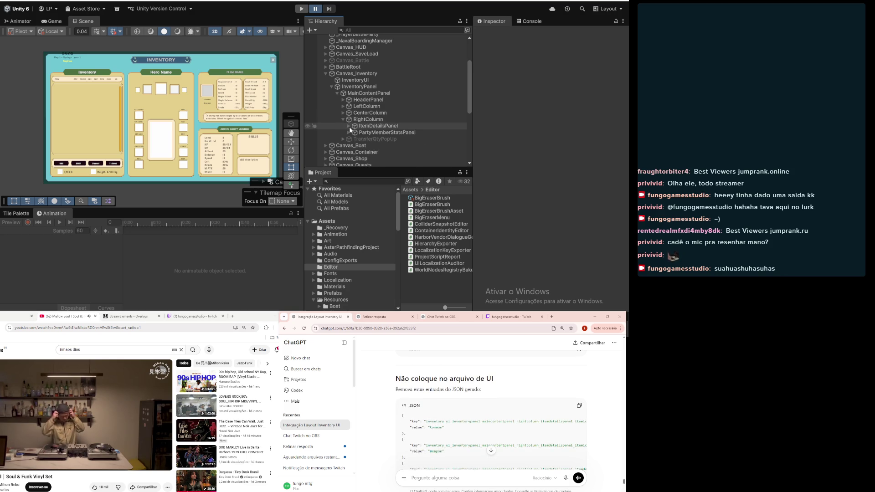
left_click(348, 126)
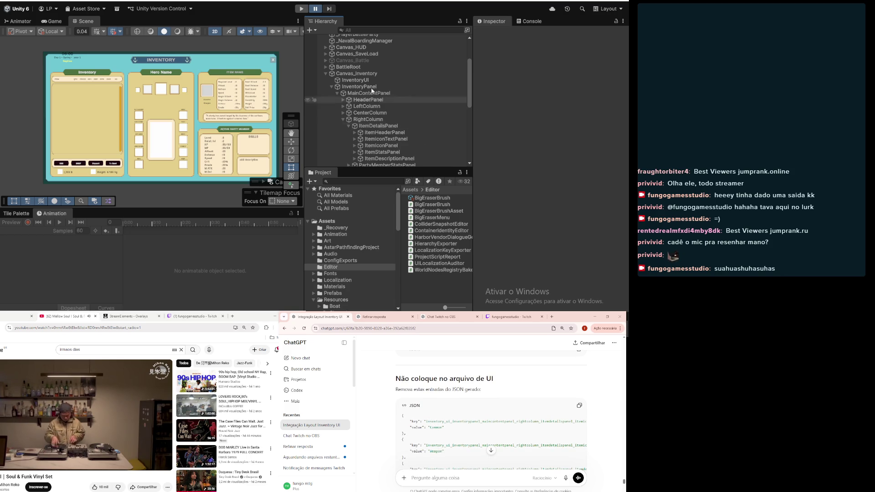
scroll(581, 430, "down", 1)
scroll(581, 430, "down", 1)
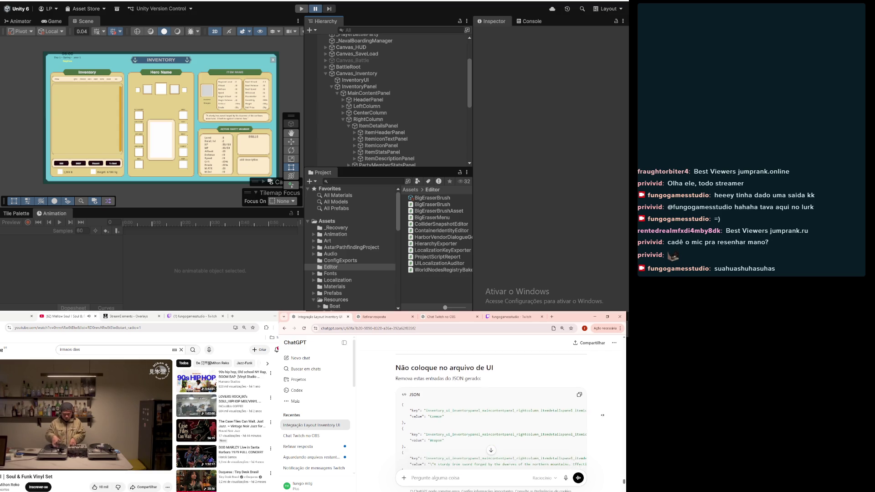
mouse_move(541, 415)
left_mouse_down()
mouse_move(587, 414)
mouse_move(422, 414)
mouse_move(434, 413)
left_mouse_up()
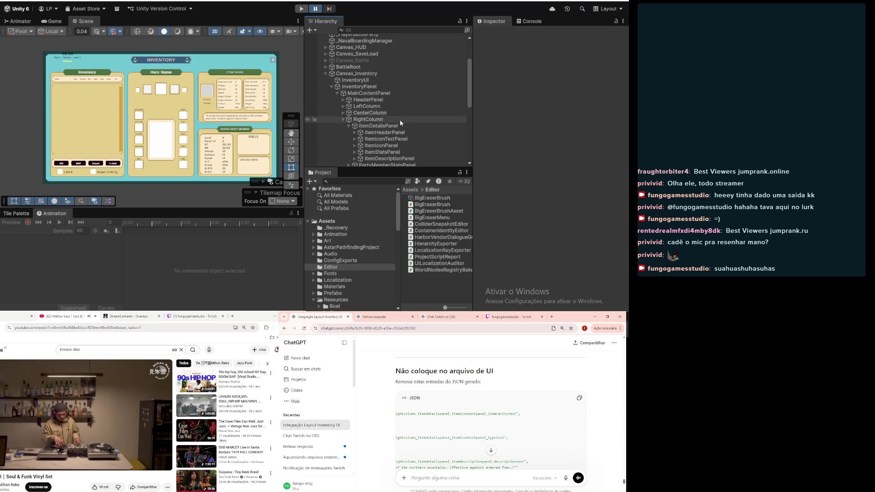
left_click(415, 139)
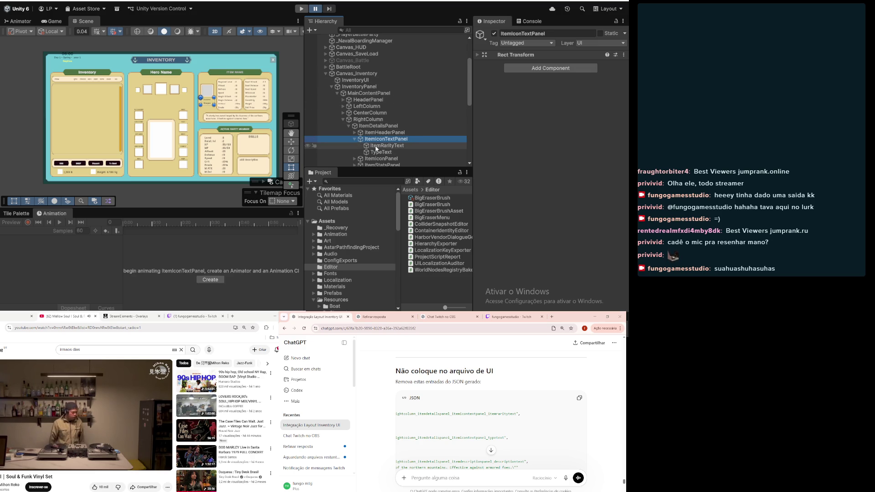
- Remove the Localized Text component from ItemRarityText and TypeText
left_click(376, 146)
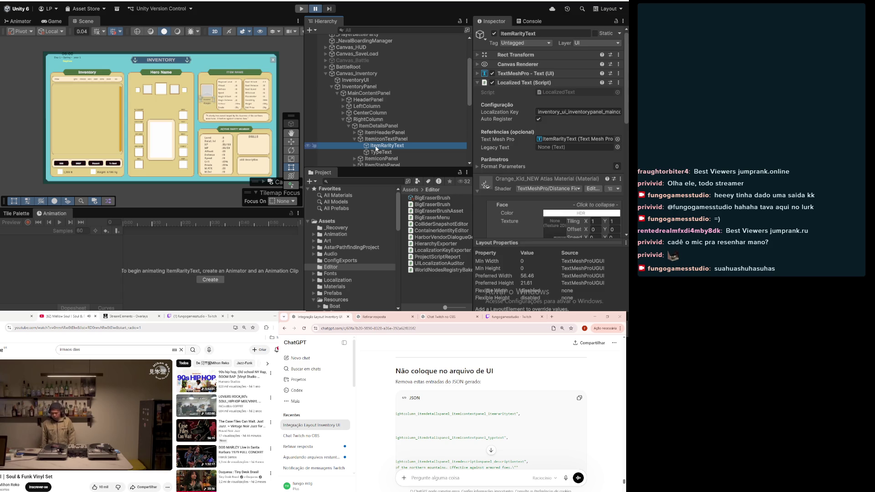
left_click(618, 85)
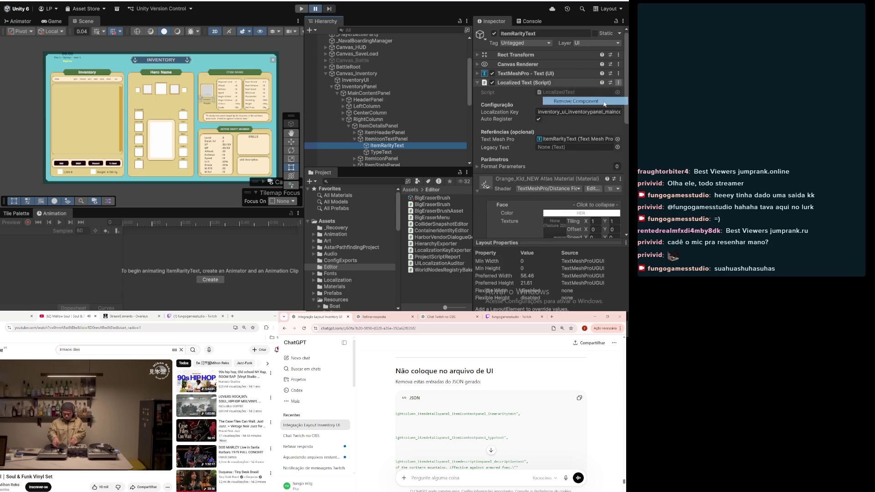
left_click(565, 102)
left_click(391, 154)
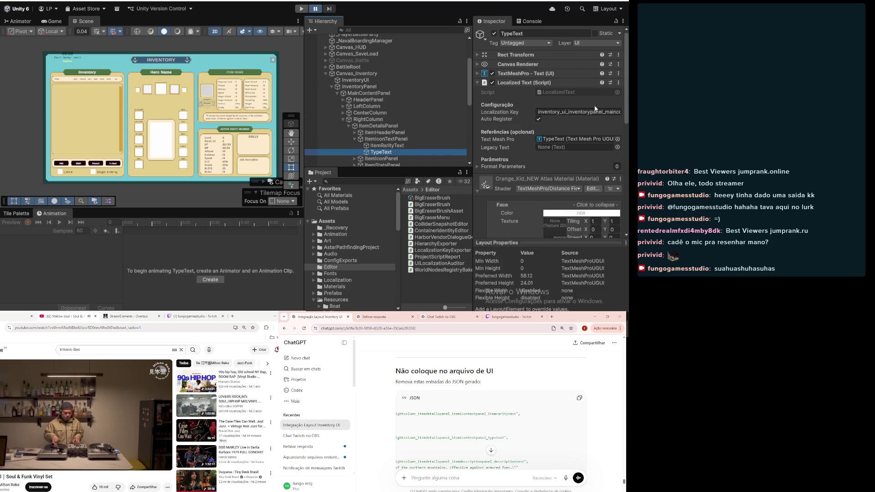
left_click(609, 112)
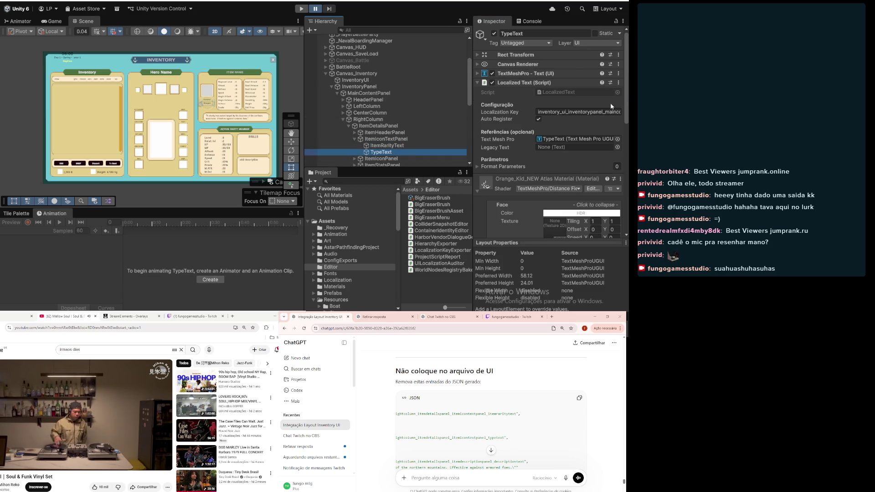
left_click(618, 83)
left_click(588, 102)
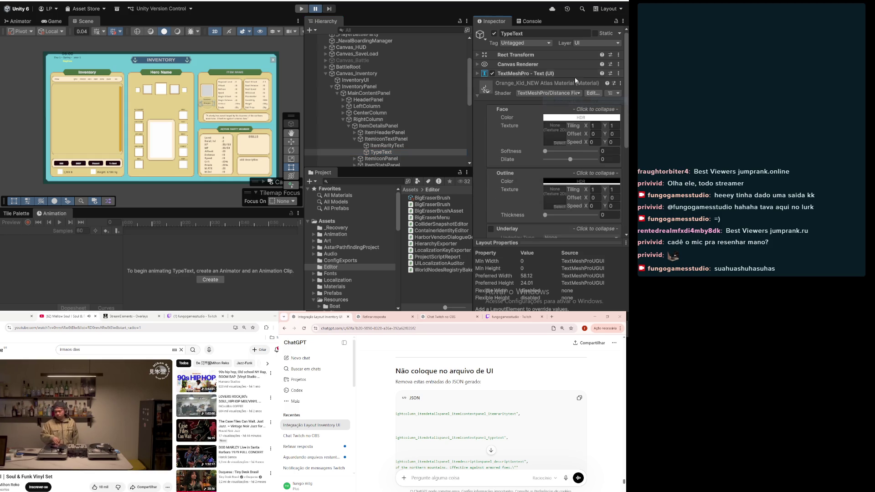
- Expand ItemDescriptionPanel and remove the Localized Text component from DescriptionText
scroll(480, 445, "down", 2)
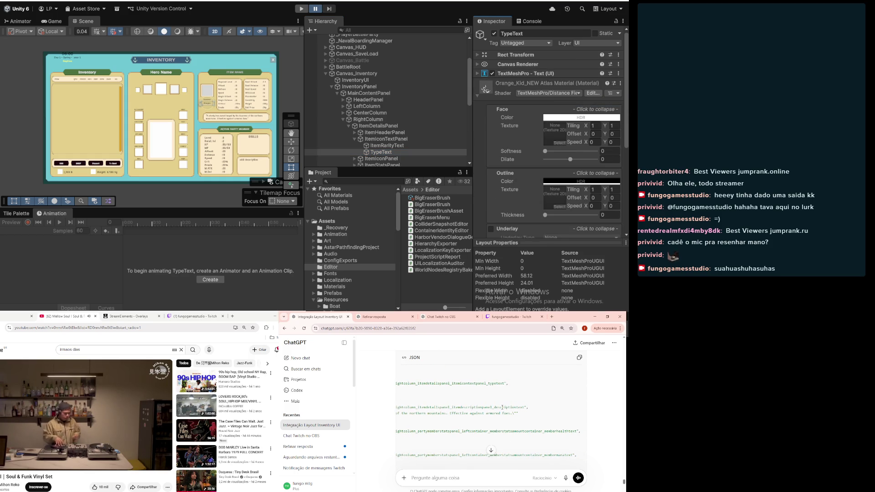
scroll(365, 121, "down", 2)
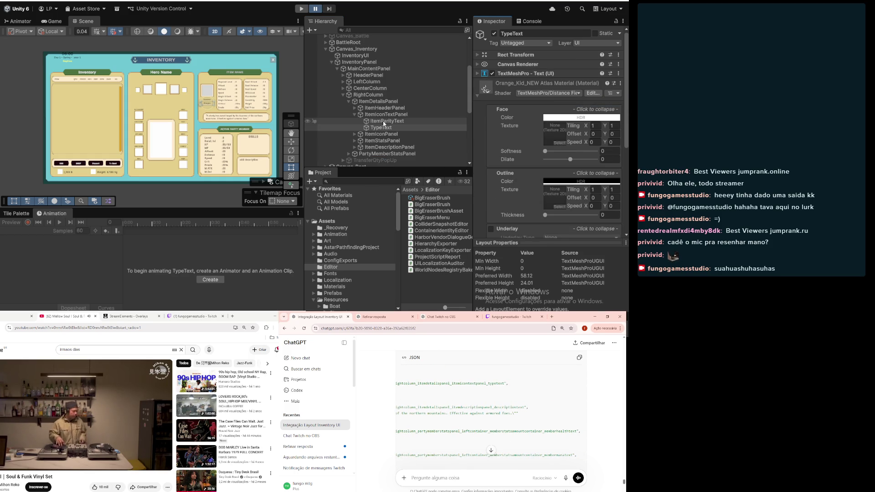
left_click(354, 148)
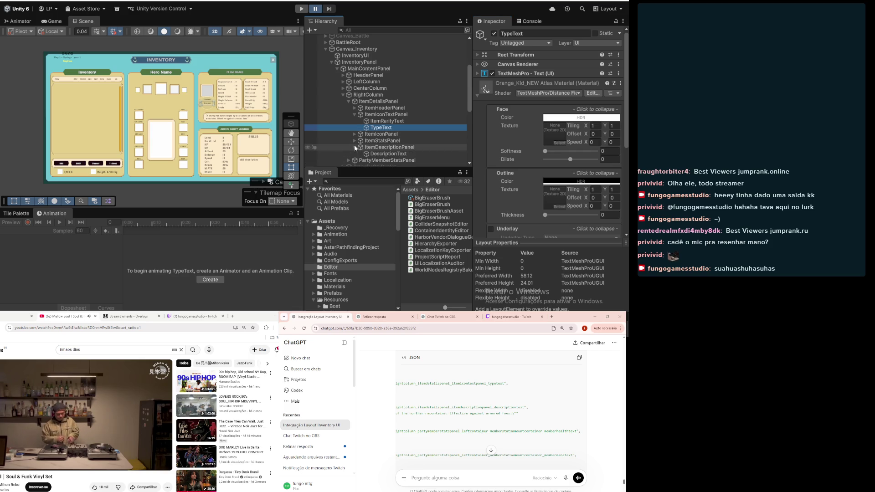
left_click(394, 155)
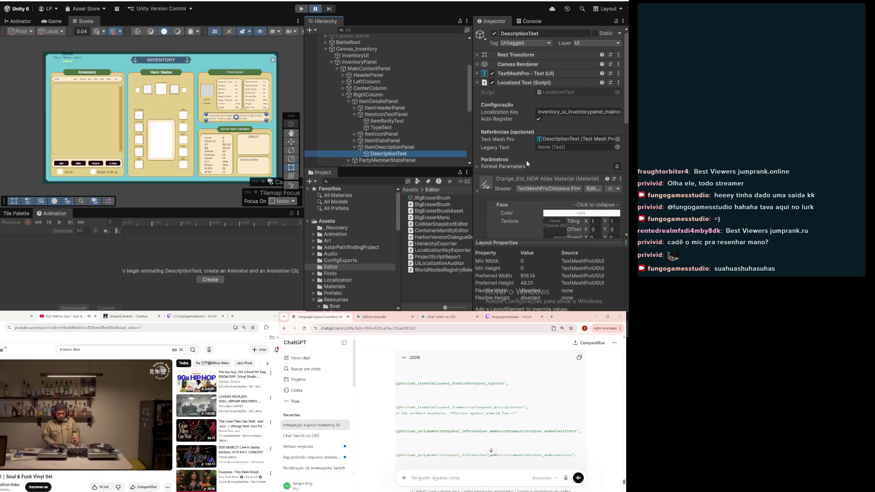
scroll(530, 159, "down", 3)
scroll(531, 159, "up", 6)
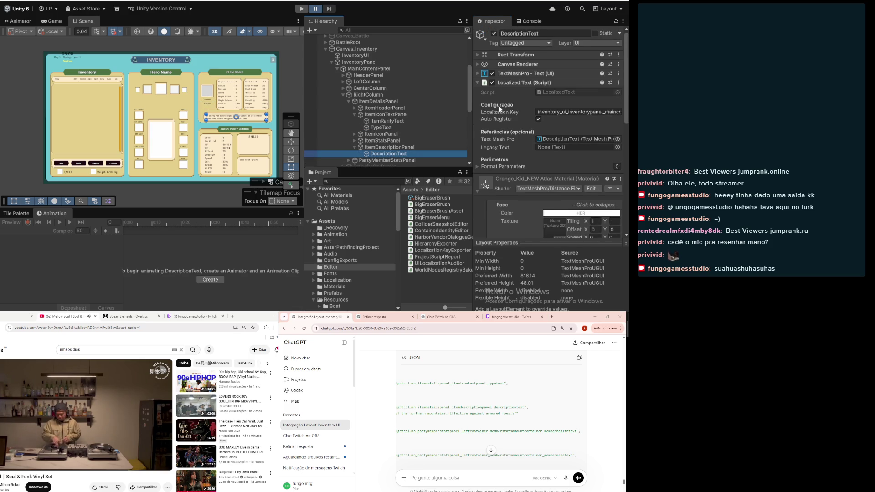
left_click(618, 82)
left_click(605, 99)
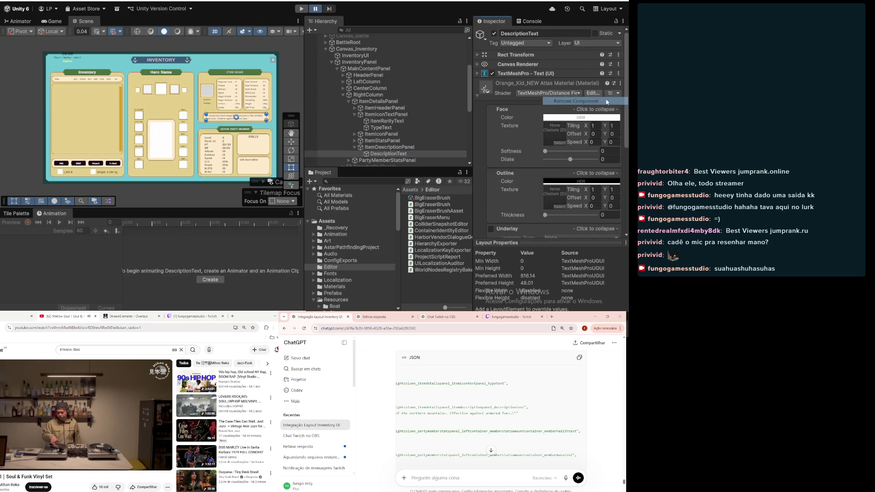
scroll(493, 429, "left", 5)
scroll(438, 419, "down", 2)
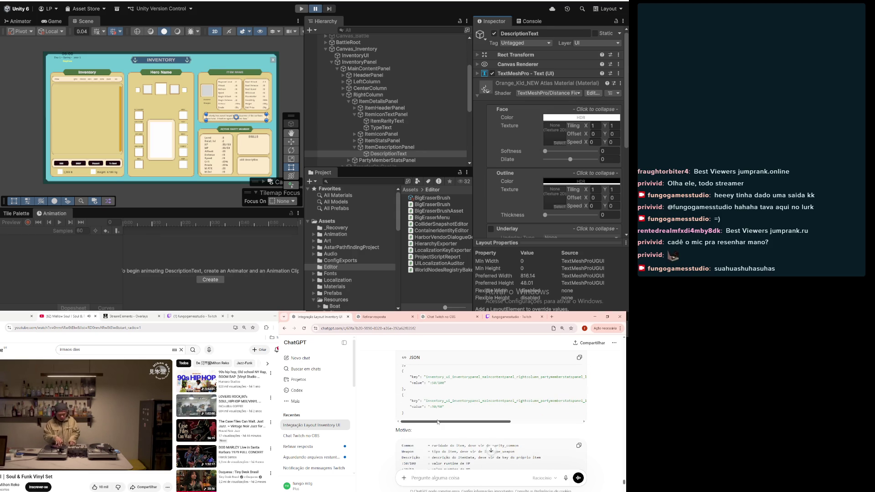
scroll(438, 417, "up", 1)
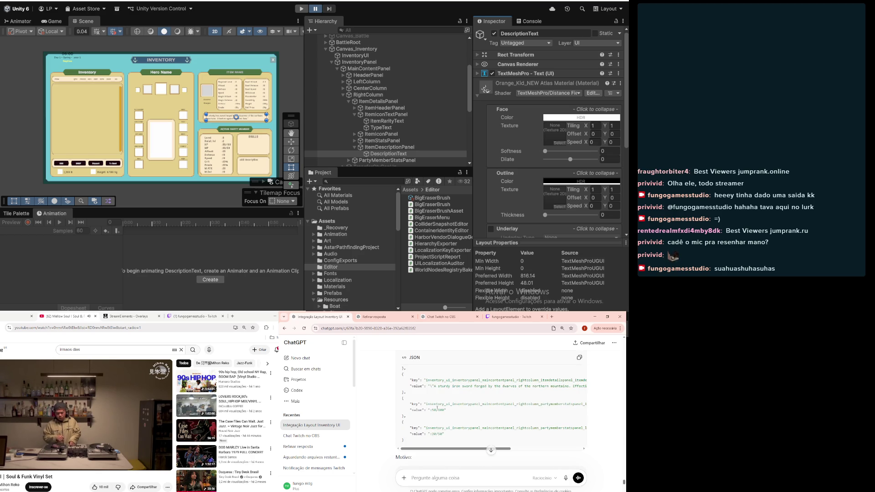
mouse_move(441, 404)
left_mouse_down()
mouse_move(569, 404)
mouse_move(558, 404)
left_mouse_up()
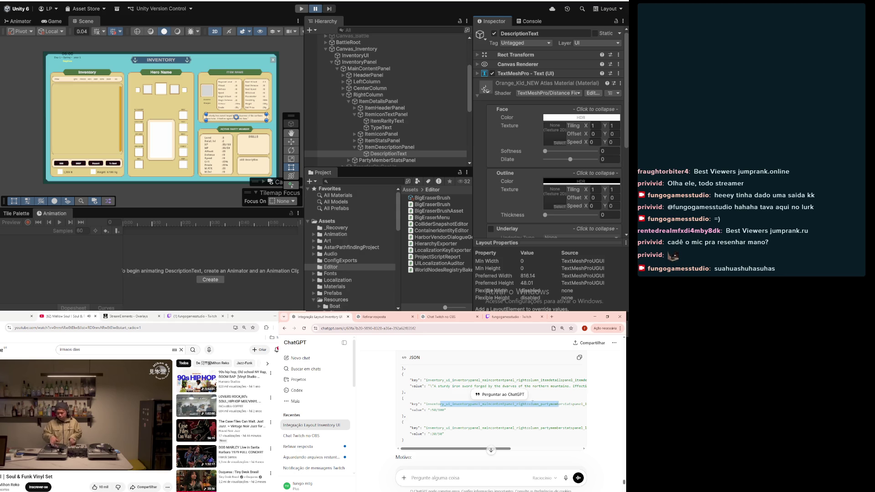
scroll(494, 422, "up", 1)
left_click(457, 410)
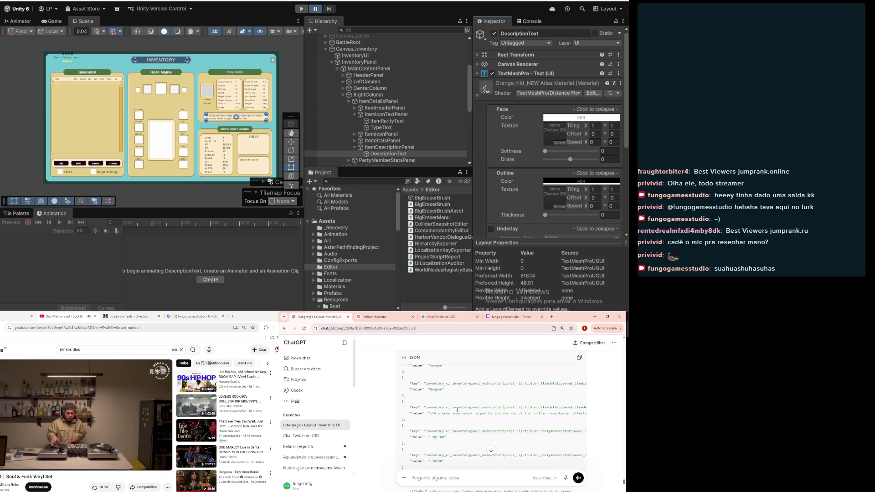
scroll(460, 416, "up", 1)
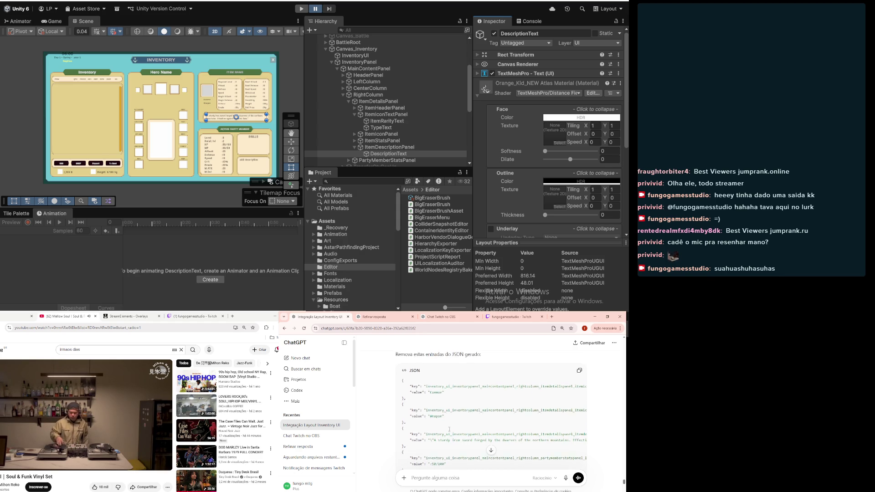
scroll(443, 430, "down", 1)
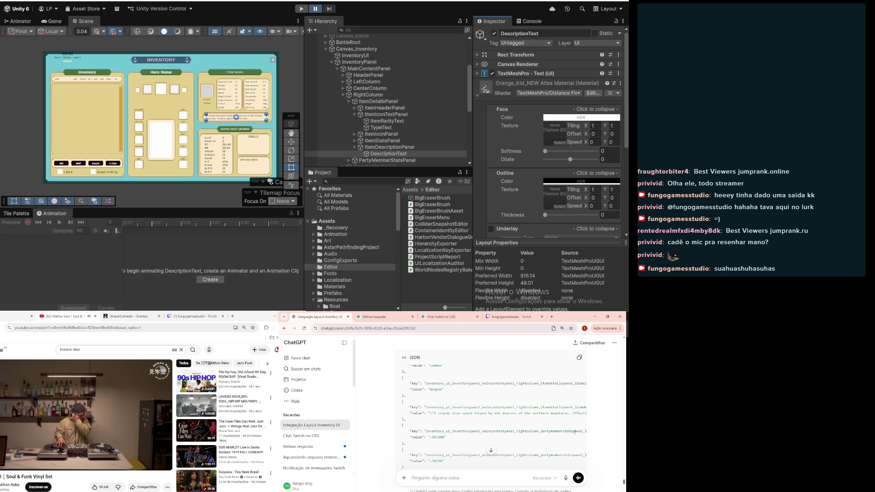
scroll(363, 156, "down", 2)
left_click(348, 137)
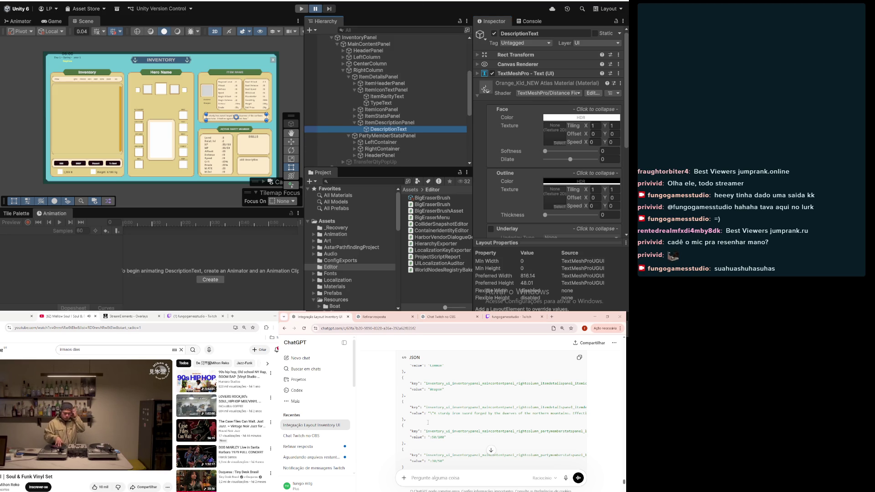
scroll(442, 430, "right", 3)
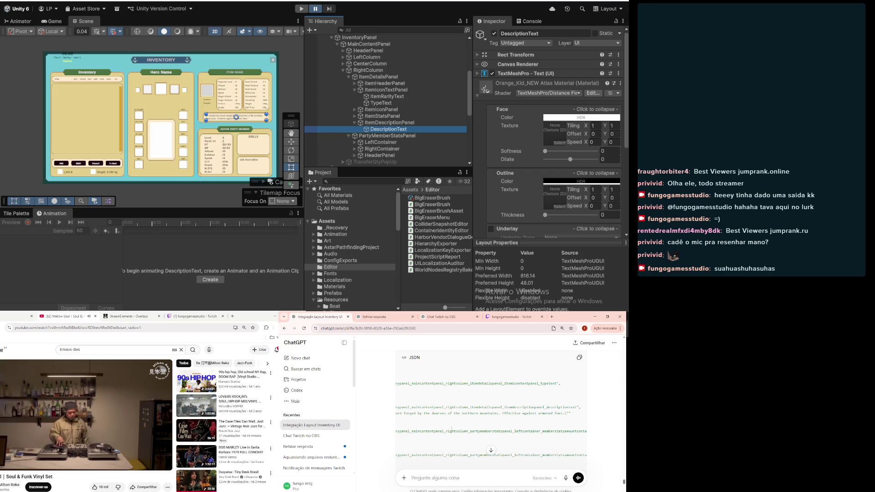
scroll(451, 429, "right", 3)
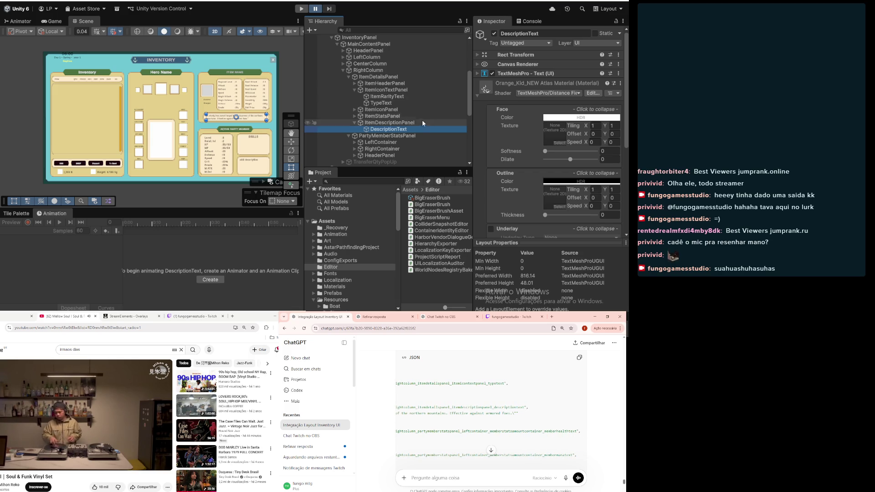
- Expand LeftContainer and MemberStatsAmountContainer, then remove MemberRelLevelText's Localized Text component
left_click(354, 143)
left_click(360, 155)
scroll(396, 145, "down", 2)
left_click(400, 139)
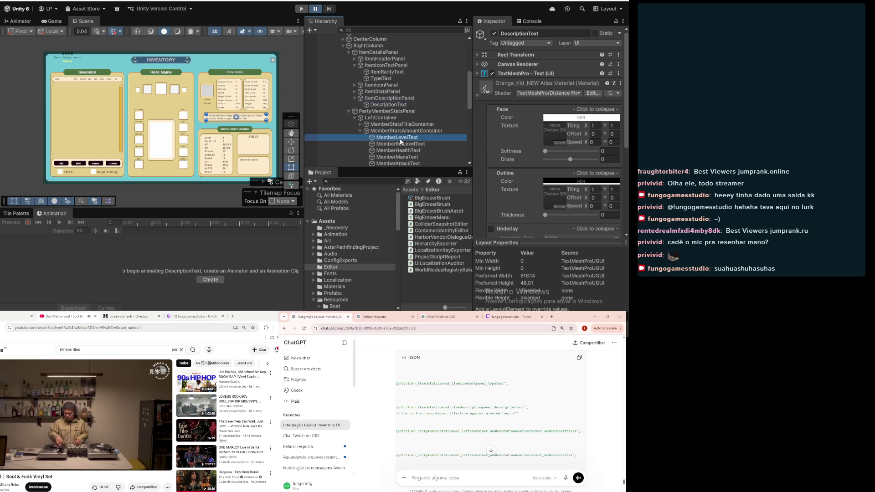
left_click(401, 144)
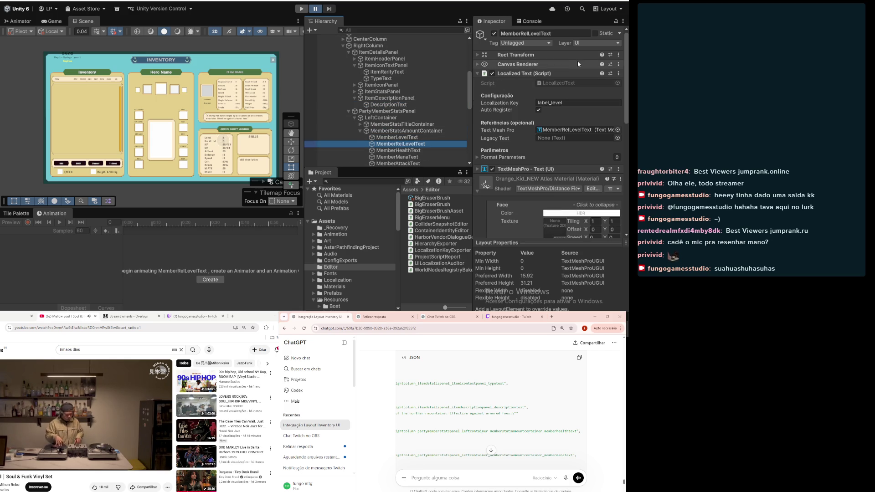
left_click(613, 73)
left_click(619, 76)
left_click(567, 89)
- Remove the Localized Text component from MemberHealthText
left_click(422, 151)
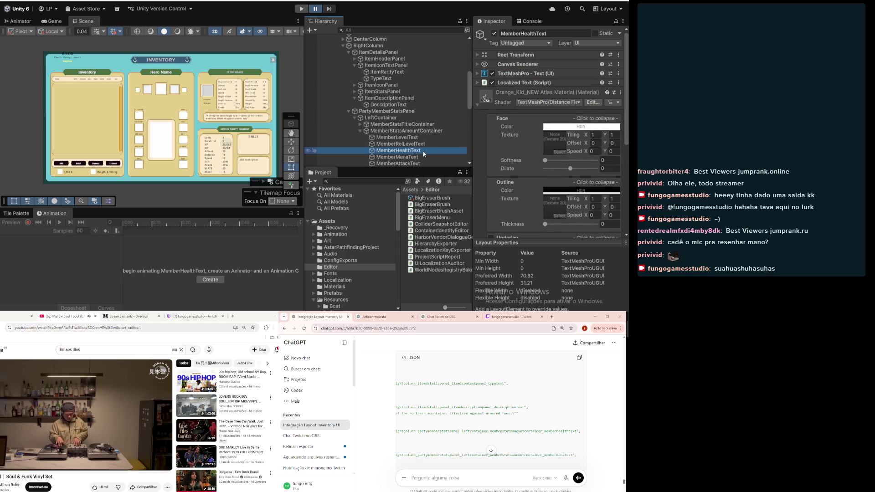
left_click(618, 82)
left_click(600, 100)
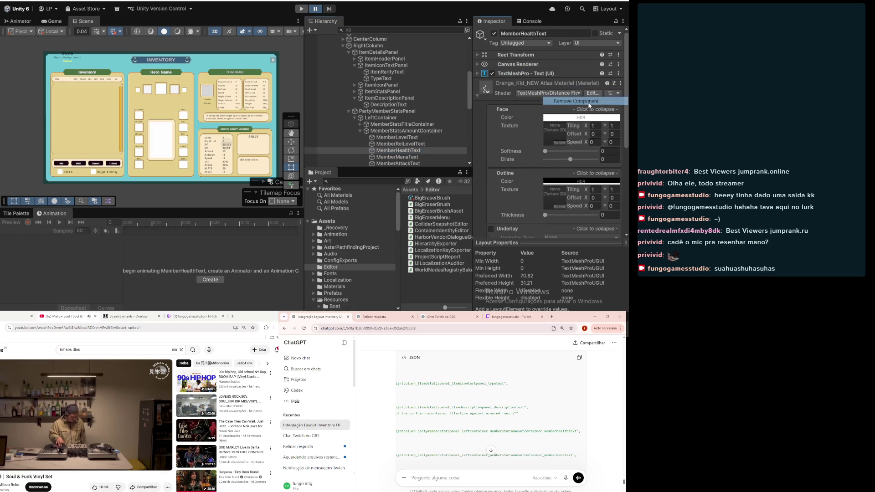
scroll(419, 124, "down", 3)
- Check the remaining member stat texts, from MemberDefenseText to MemberMDefenseText, plus MemberRelLevelText and MemberLevelText
left_click(418, 122)
left_click(418, 127)
left_click(419, 134)
left_click(418, 142)
left_click(419, 147)
left_click(420, 154)
left_click(400, 94)
left_click(397, 88)
scroll(463, 401, "down", 2)
scroll(561, 405, "up", 1)
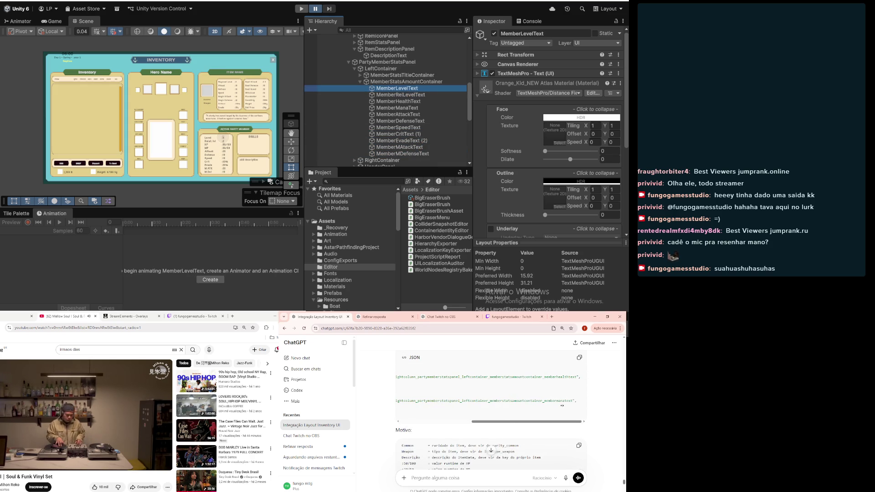
scroll(500, 409, "left", 5)
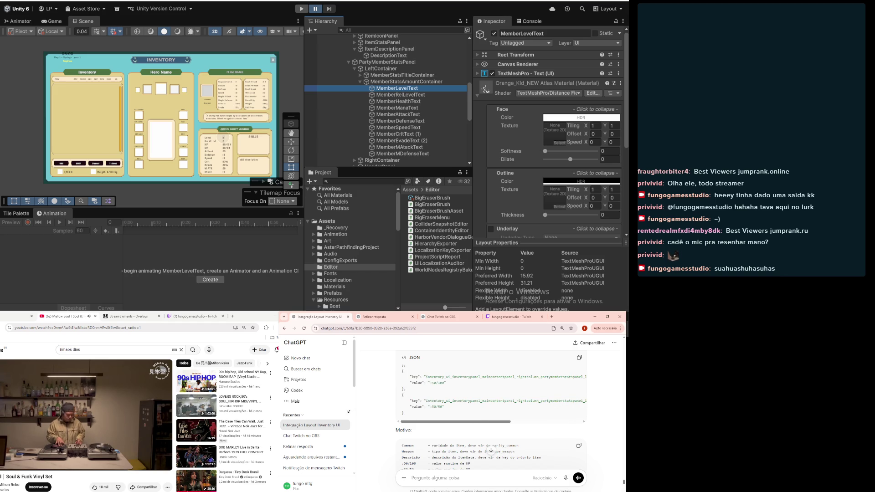
scroll(383, 420, "down", 2)
scroll(383, 421, "down", 2)
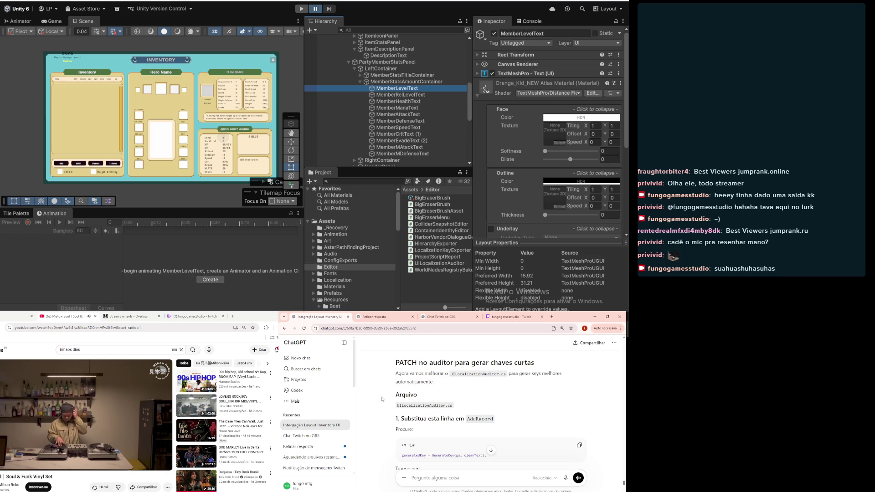
scroll(375, 376, "down", 2)
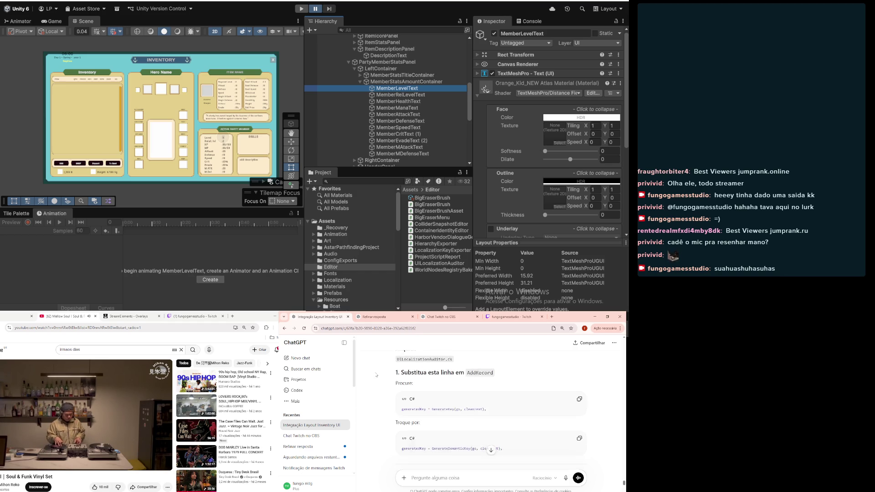
scroll(375, 375, "down", 2)
scroll(376, 374, "down", 2)
scroll(375, 374, "down", 2)
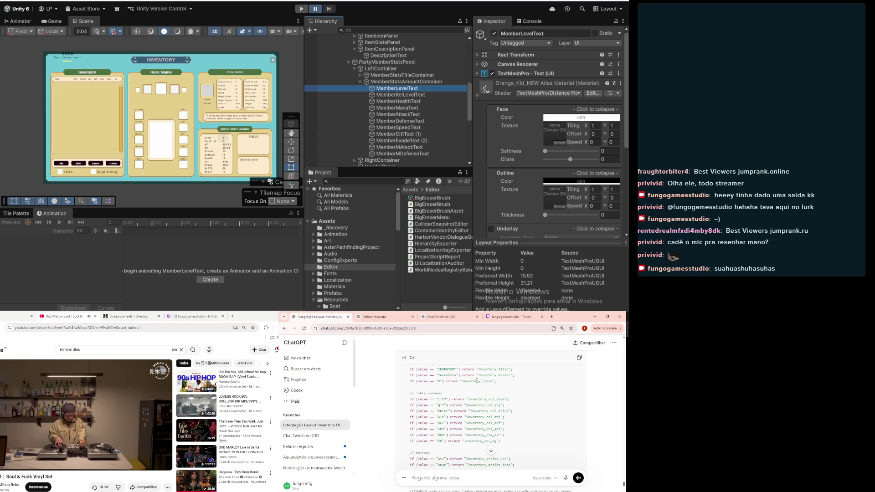
scroll(473, 382, "up", 1)
scroll(477, 387, "down", 5)
scroll(477, 388, "down", 10)
scroll(477, 387, "down", 10)
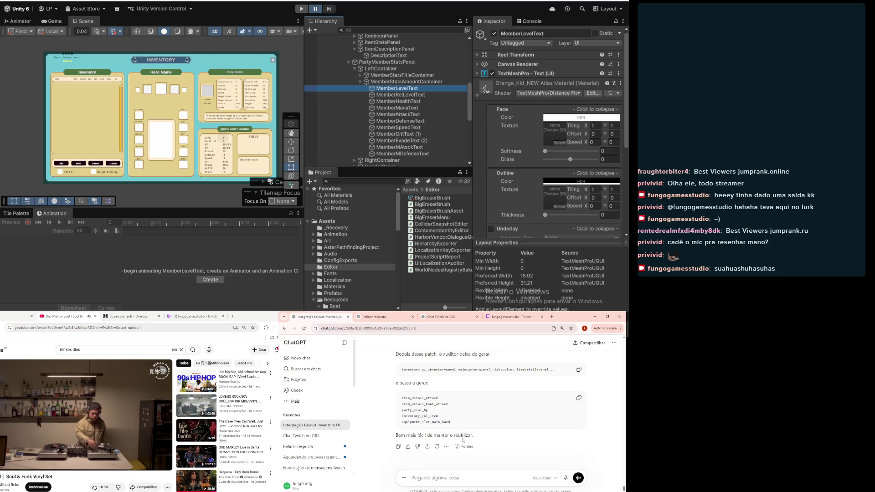
scroll(483, 430, "up", 1)
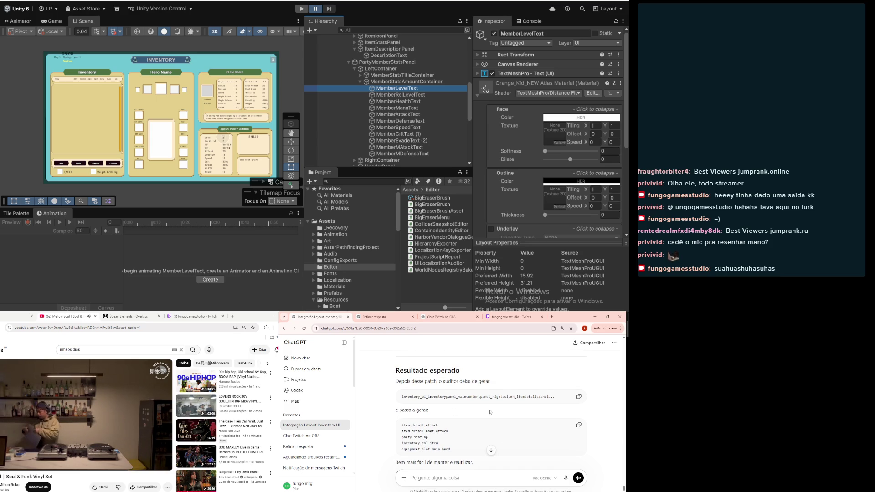
scroll(490, 414, "down", 1)
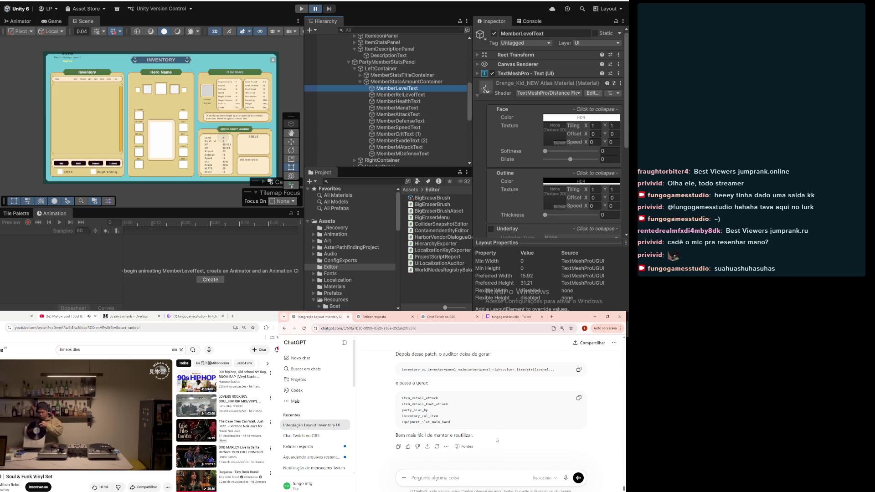
scroll(495, 437, "up", 1)
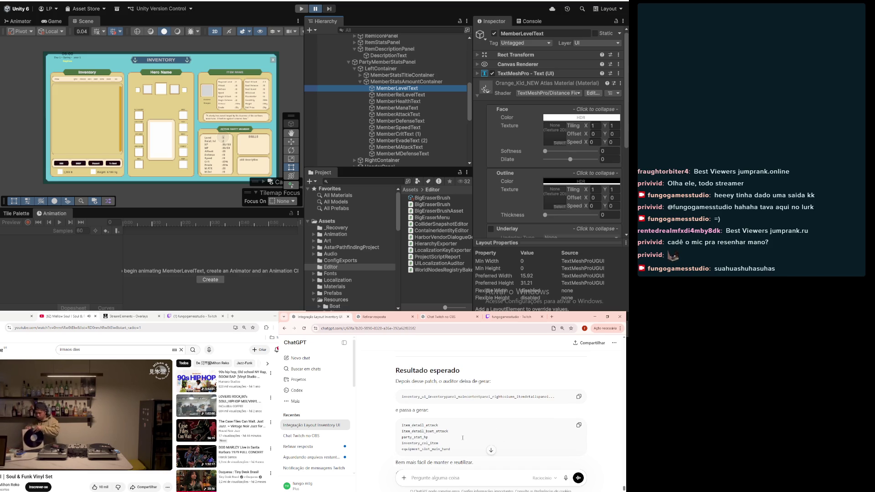
scroll(487, 434, "up", 5)
scroll(487, 434, "up", 1)
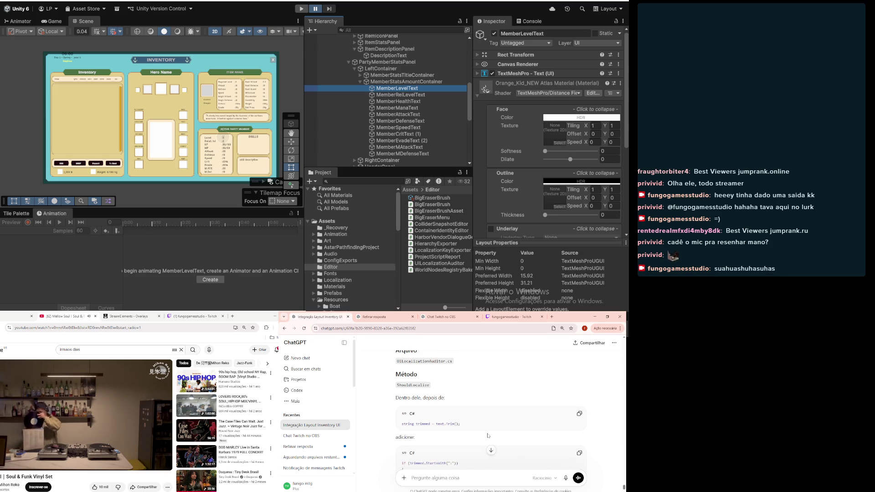
scroll(487, 435, "up", 2)
scroll(429, 425, "down", 2)
left_click_drag(400, 424, 477, 425)
left_click(476, 425)
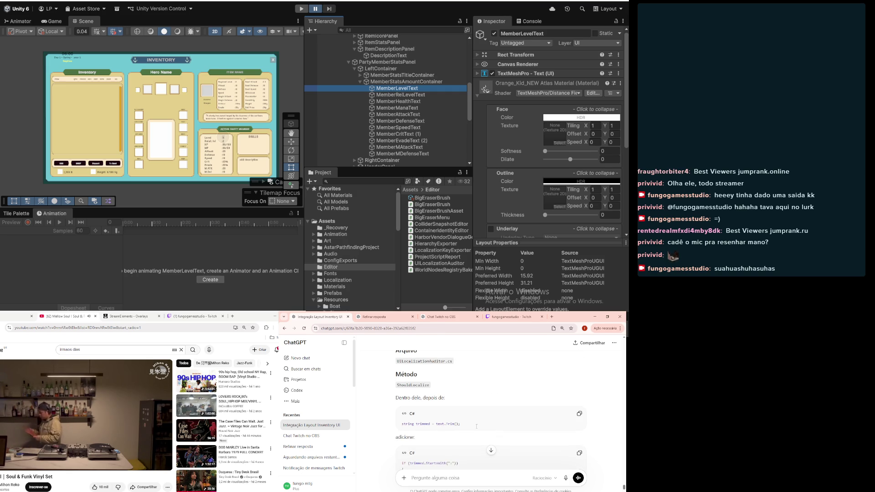
scroll(476, 426, "down", 8)
scroll(492, 410, "down", 15)
scroll(477, 425, "up", 10)
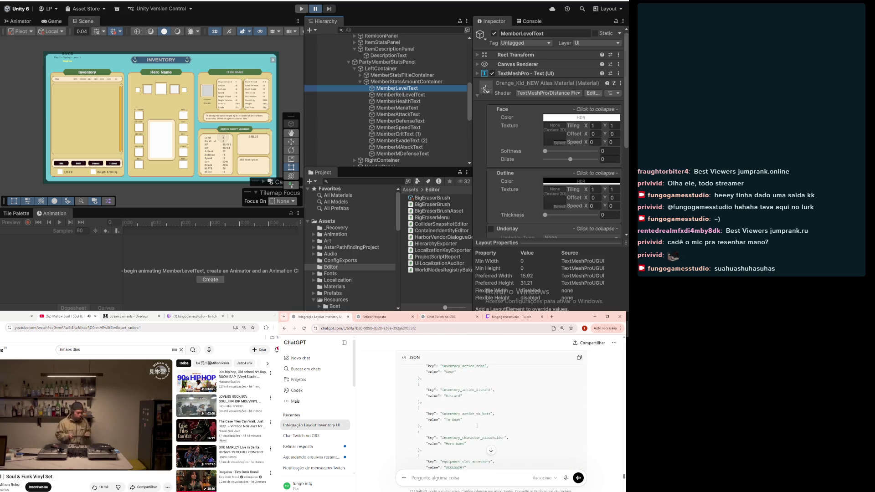
scroll(477, 425, "up", 10)
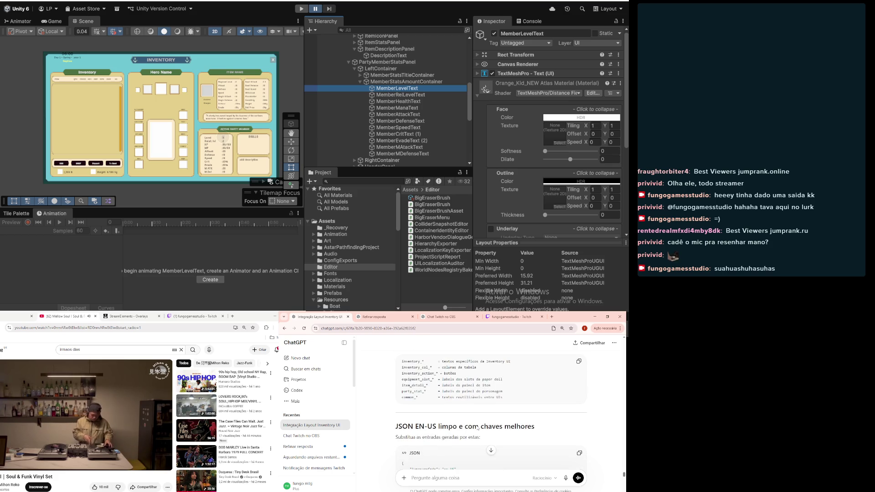
scroll(439, 394, "up", 1)
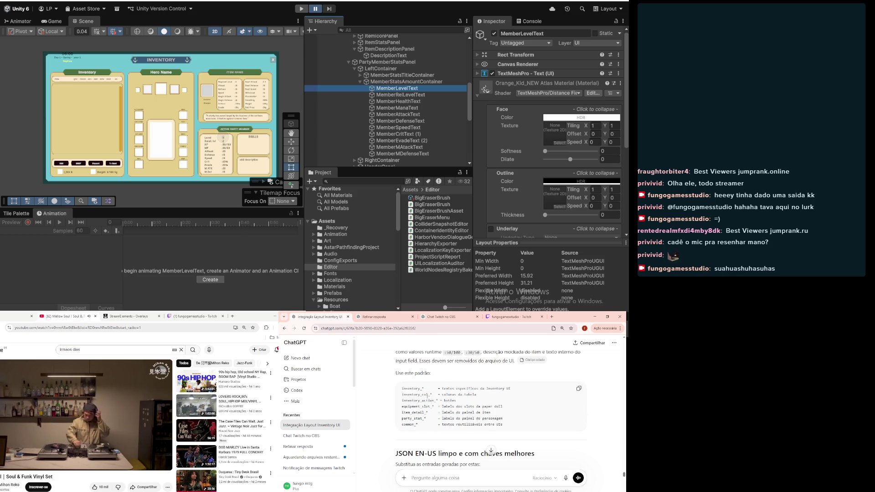
scroll(491, 413, "down", 2)
scroll(491, 413, "down", 6)
scroll(489, 411, "down", 10)
scroll(489, 411, "down", 10)
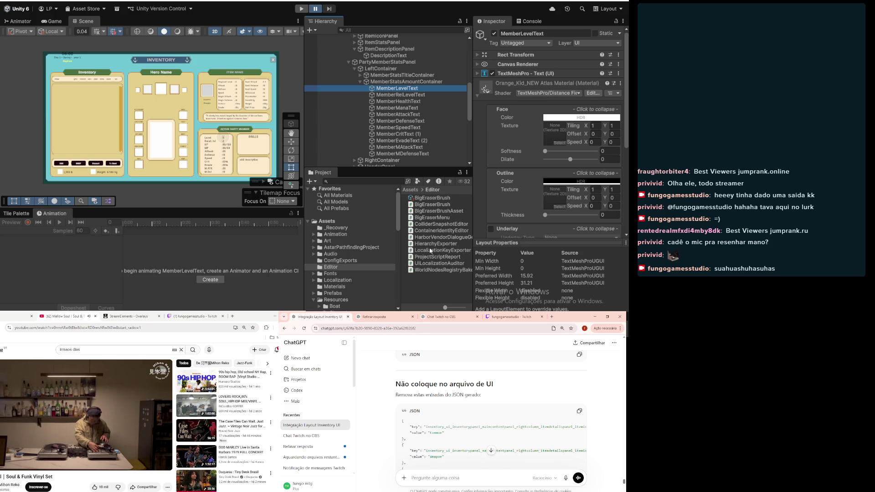
- Switch to UILocalizationAuditor.cs in VS Code and clear the editor's search field
key("alt+Tab")
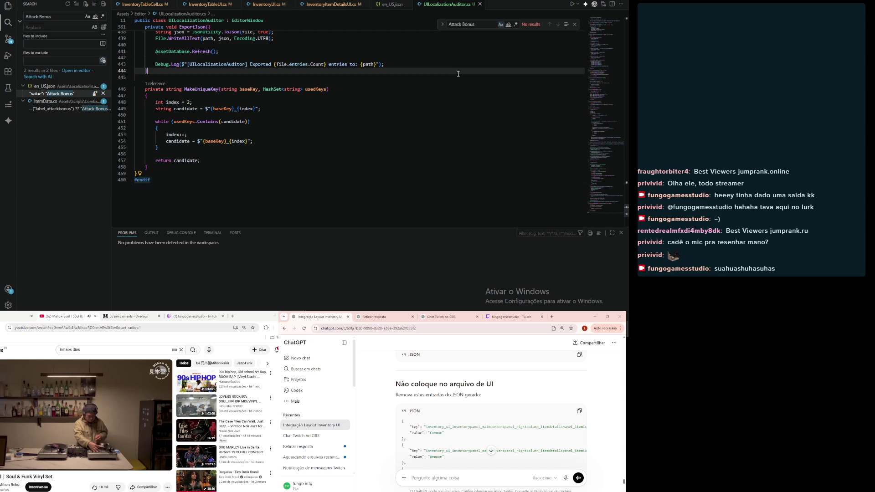
left_click(384, 128)
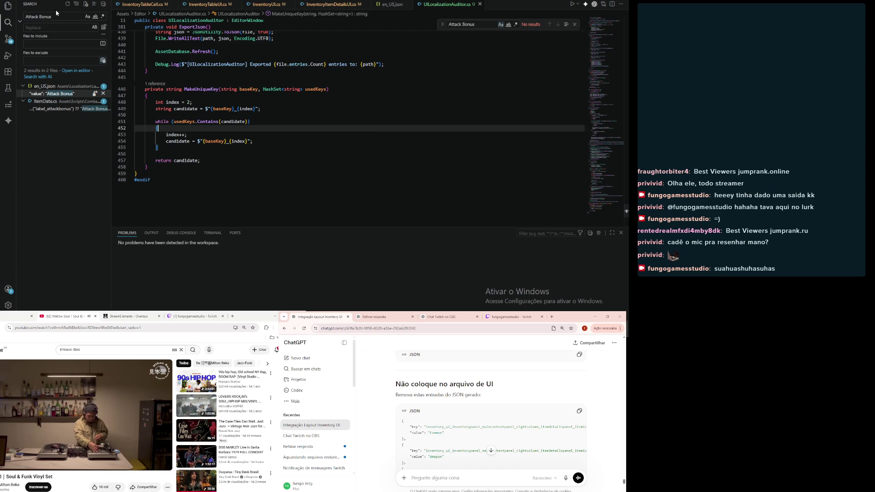
triple_click(472, 23)
key("ctrl+v")
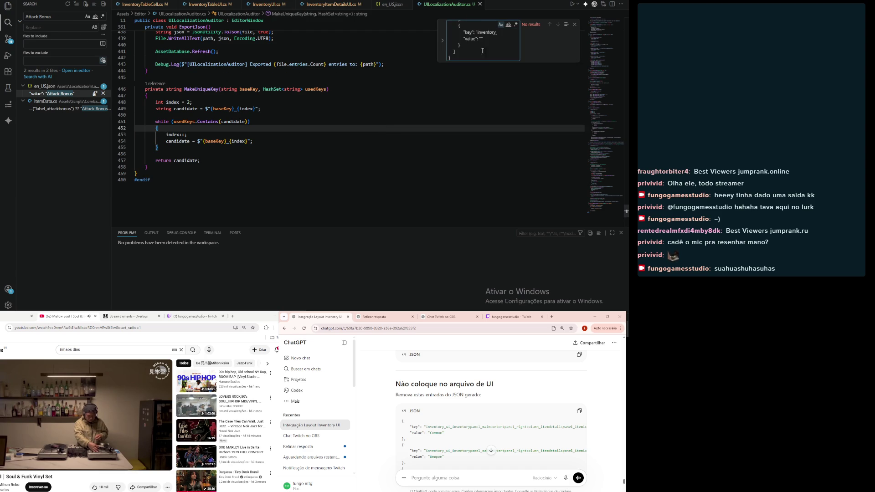
key("ctrl+a")
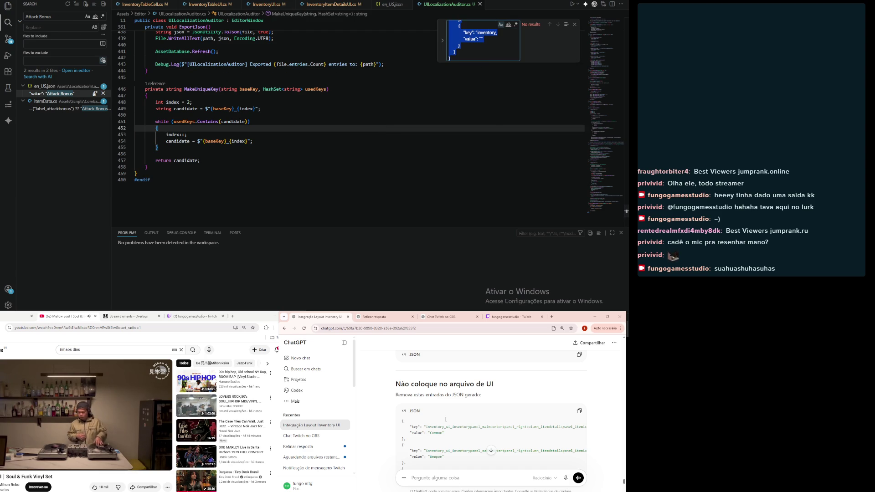
key("BackSpace")
scroll(452, 412, "down", 6)
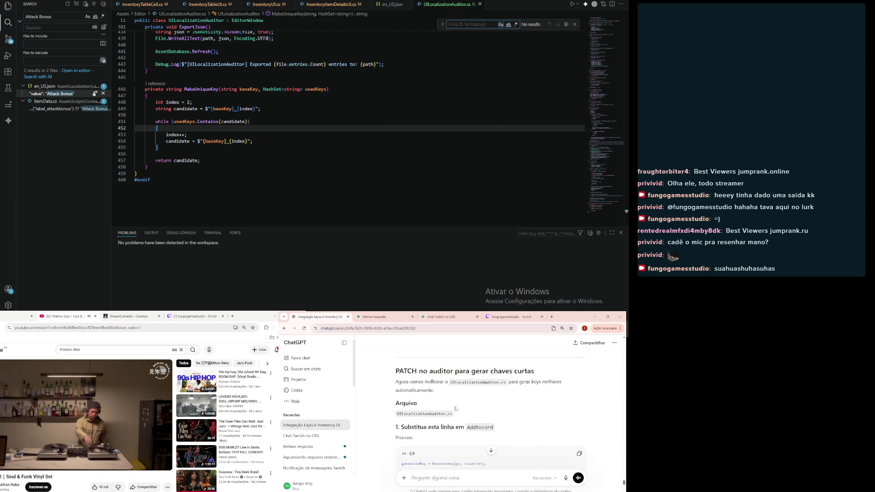
scroll(405, 412, "up", 2)
scroll(408, 413, "up", 1)
scroll(419, 415, "down", 1)
- Search the script for the GenerateKey(go, cleanText) call taken from ChatGPT's answer
left_click(422, 416)
left_click_drag(402, 414, 486, 414)
key("ctrl+c")
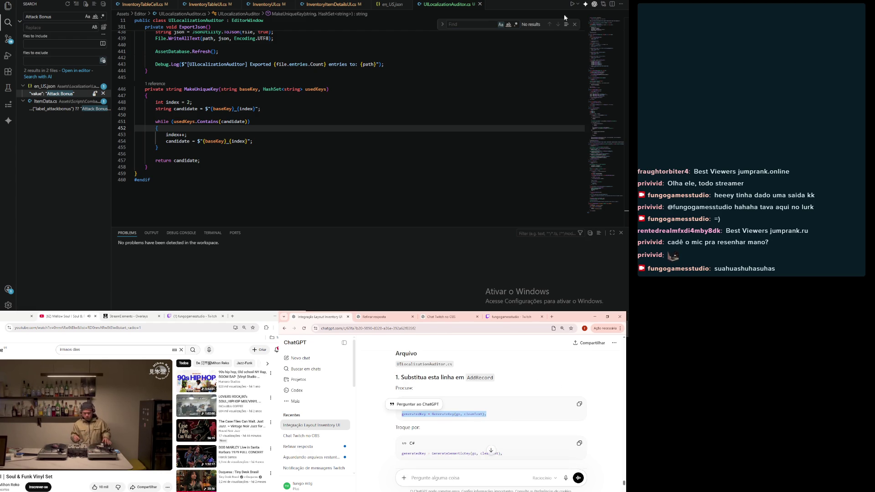
left_click(483, 23)
key("ctrl+v")
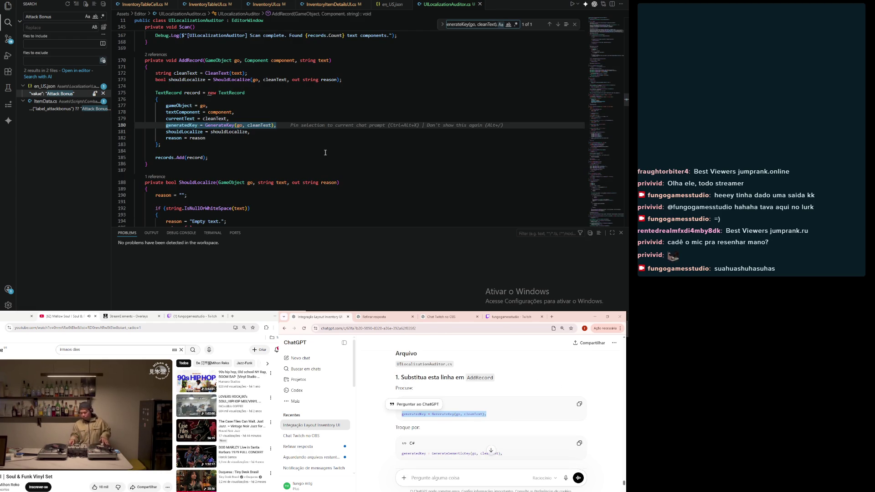
- Replace line 180's generatedKey assignment with the GenerateSemanticKey(go, cleanText) call
left_click(579, 442)
scroll(498, 424, "down", 2)
left_click(287, 118)
left_click(282, 129)
left_click_drag(282, 128, 167, 126)
key("ctrl+v")
left_click(342, 163)
- Search for GenerateKey to locate its method definition in the script
left_click(384, 426)
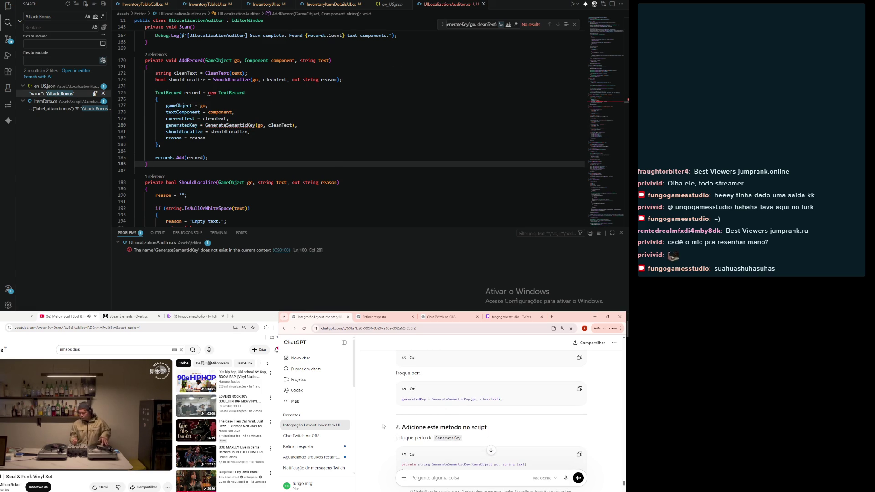
scroll(387, 425, "down", 1)
left_click_drag(433, 383, 463, 384)
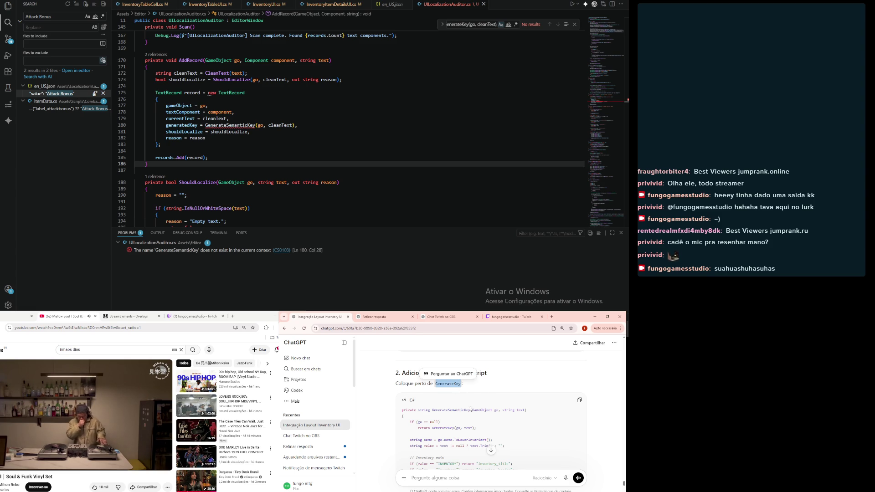
left_click(476, 25)
key("shift+End")
key("Delete")
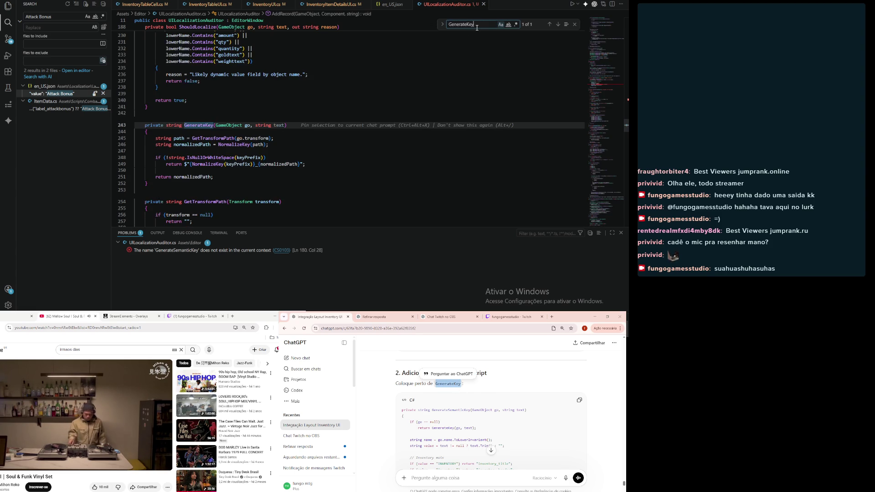